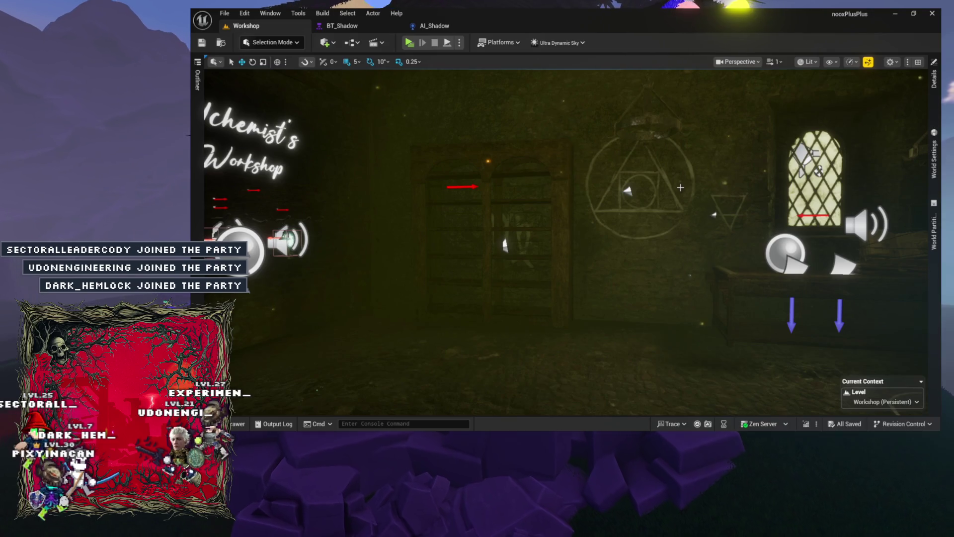
Load TheForest level from Content > Environment > TheForest in the Content Drawer
mouse_move(791, 205)
left_mouse_down()
mouse_move(835, 211)
mouse_move(791, 205)
left_mouse_up()
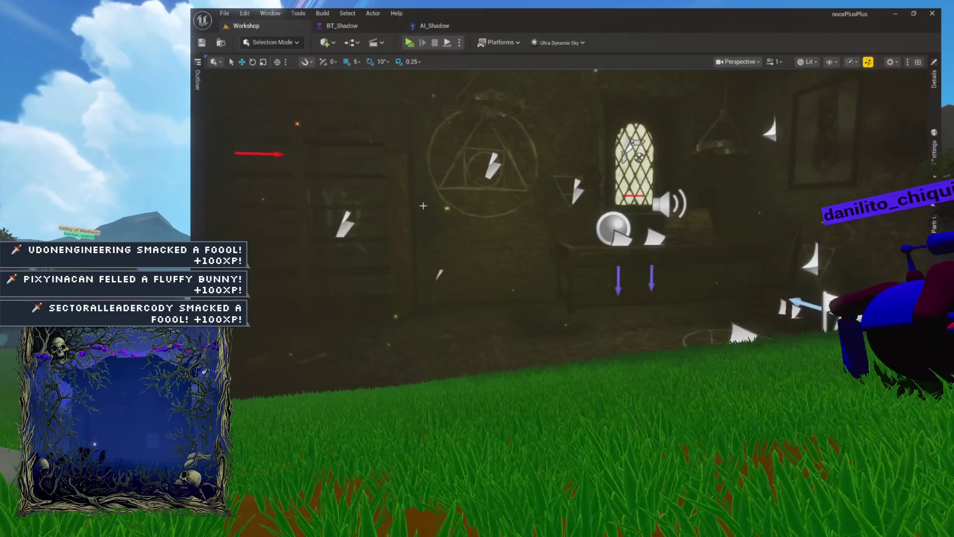
key("ctrl+space")
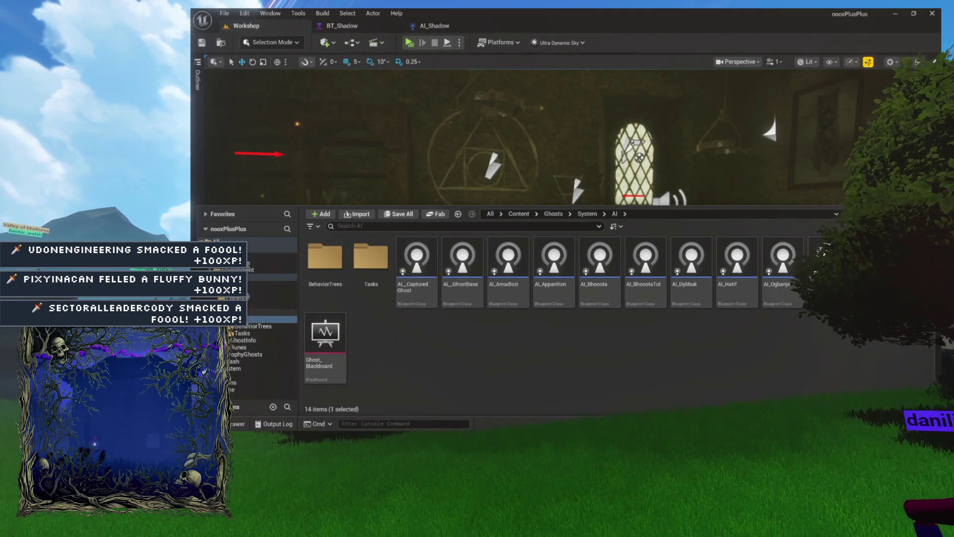
left_click(268, 312, "ctrl")
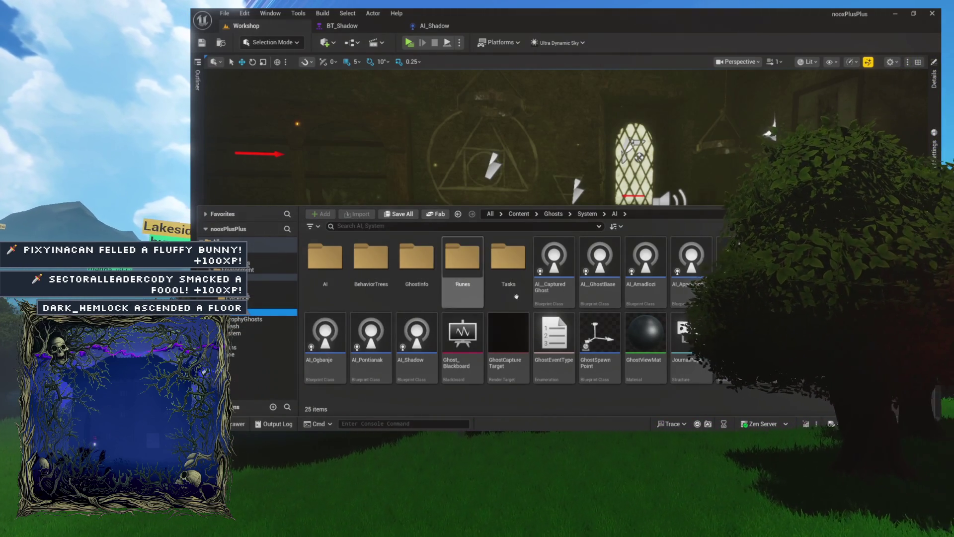
mouse_move(555, 284)
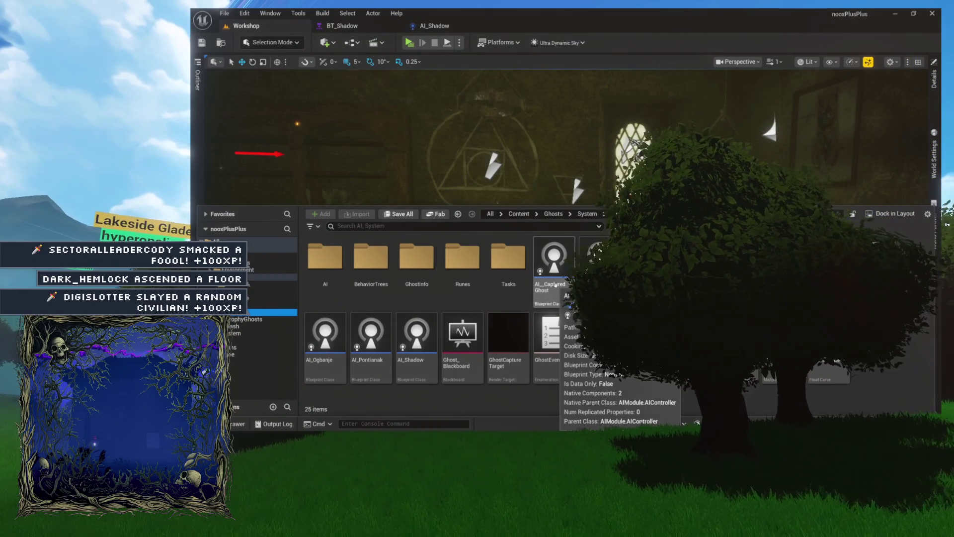
left_click(268, 169)
key("ctrl+space")
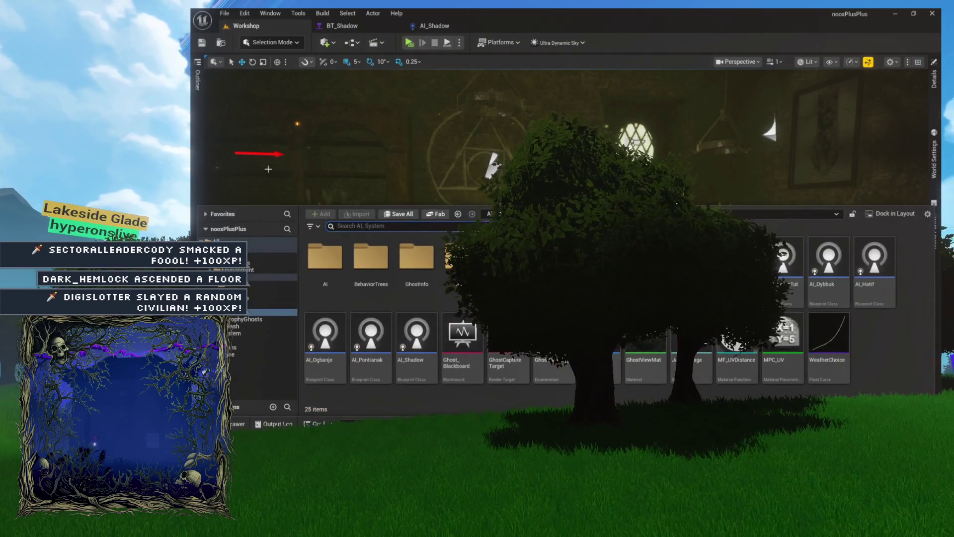
left_click(272, 276)
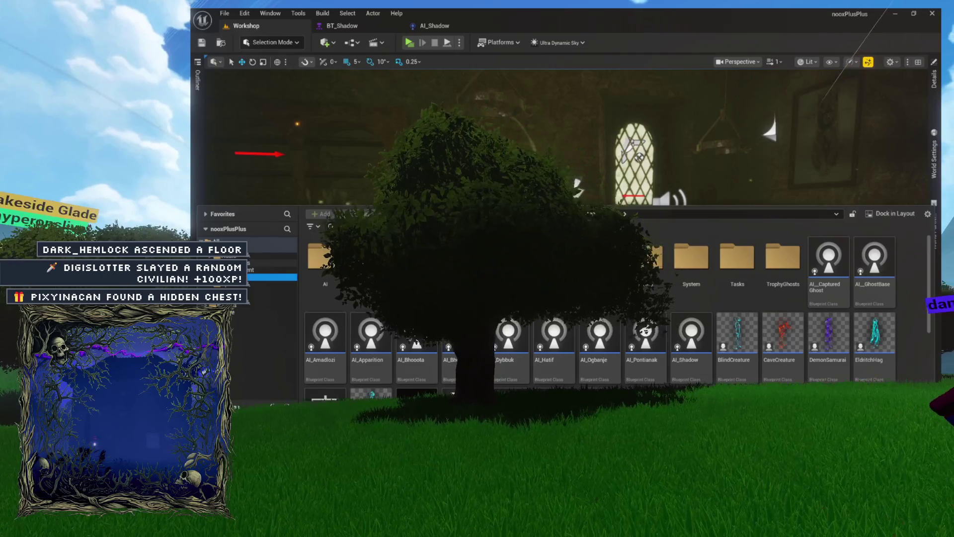
double_click(548, 278)
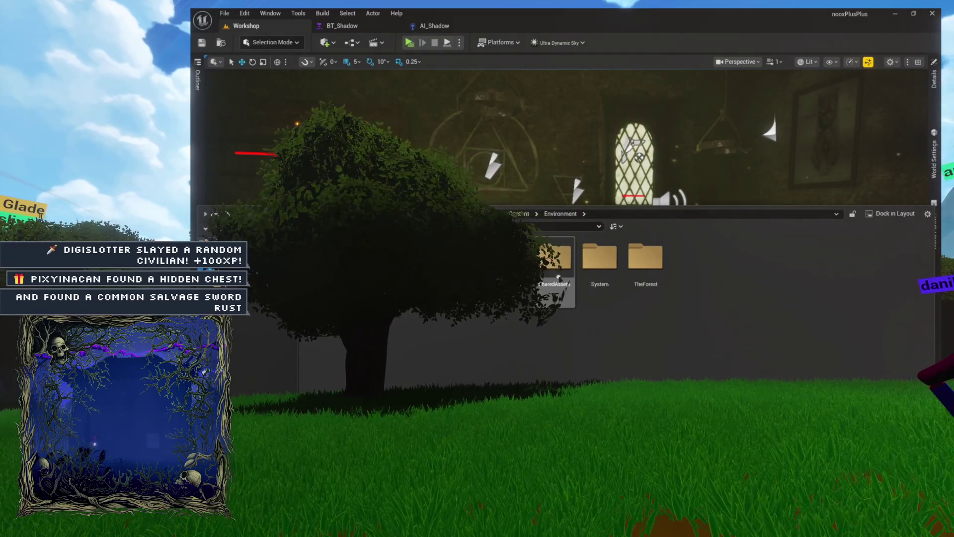
double_click(645, 257)
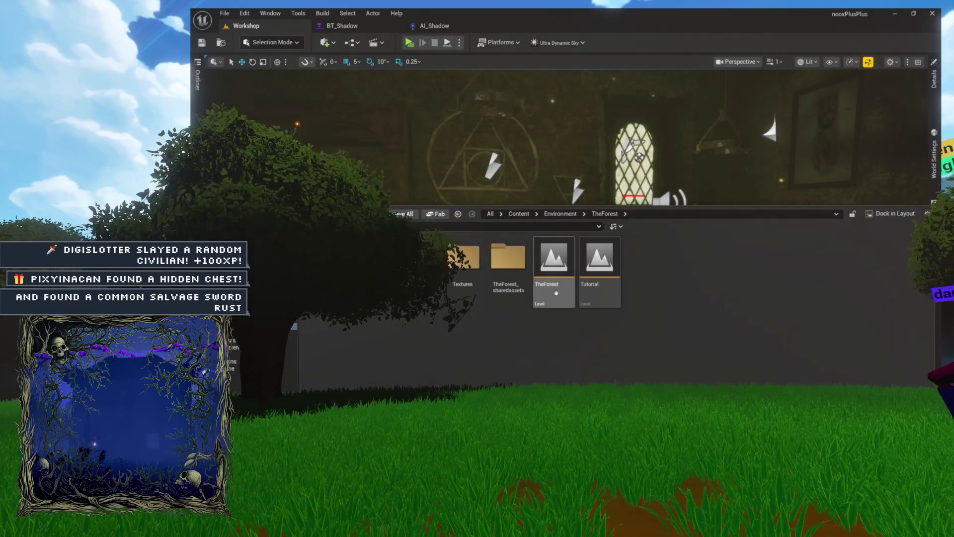
double_click(556, 294)
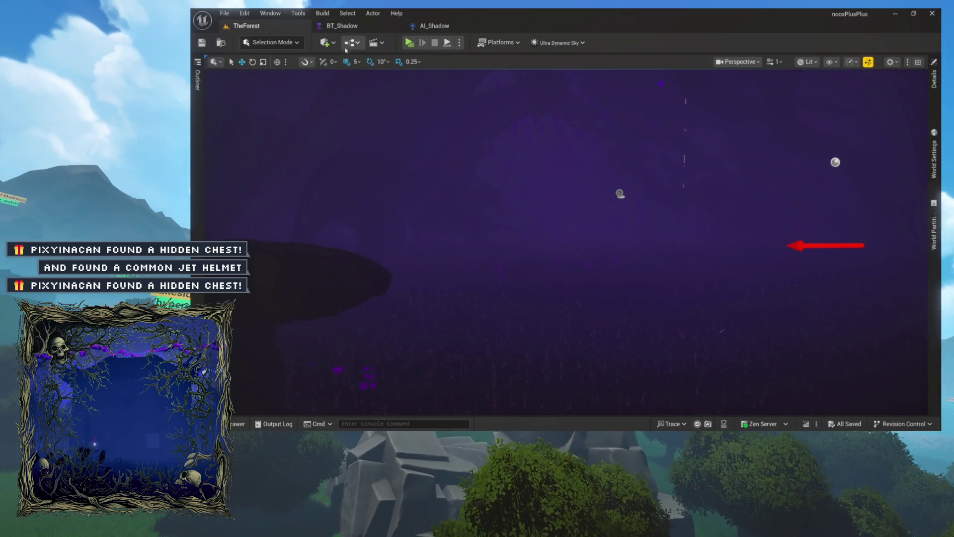
Open the BuildingManager blueprint from the Blueprints toolbar menu and center its SpawnRandomGhost graph
left_click(376, 42)
mouse_move(398, 87)
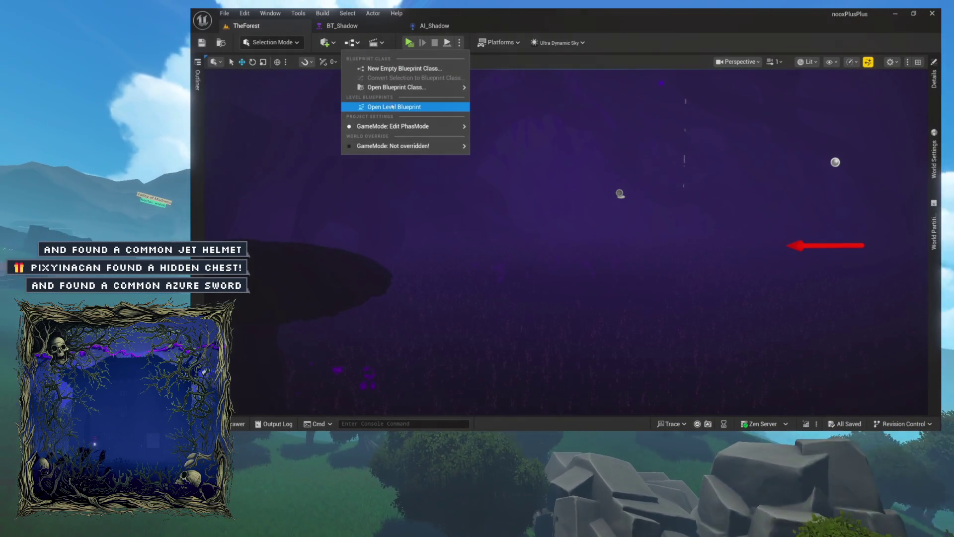
left_click(393, 106)
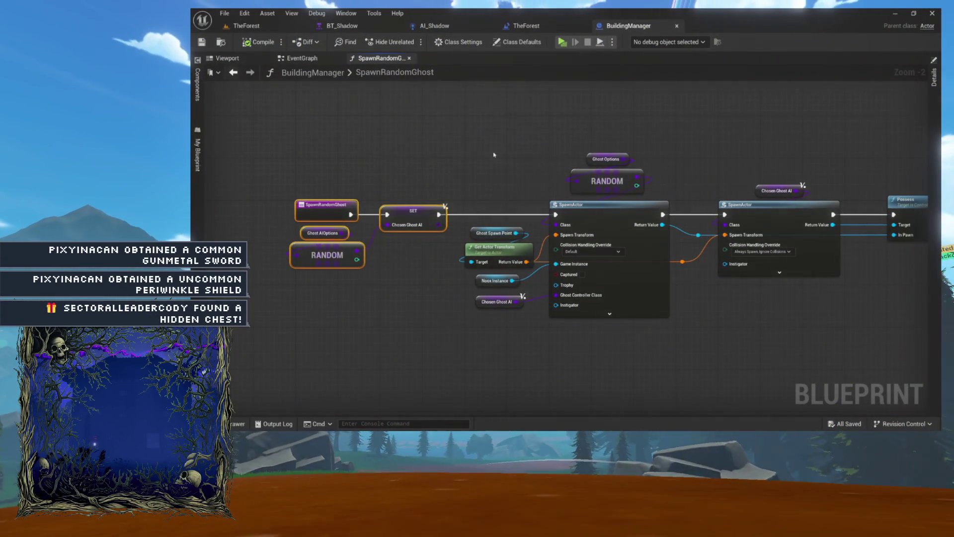
left_click_drag(492, 157, 402, 181)
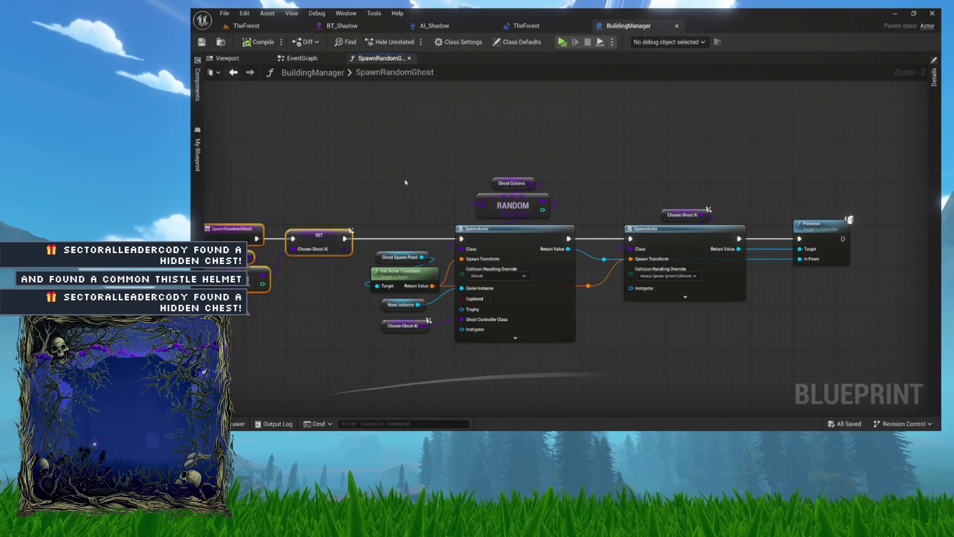
Bring the SpawnRandomGhost entry node into view, then return to TheForest level
scroll(405, 182, "up", 2)
left_click_drag(403, 181, 519, 170)
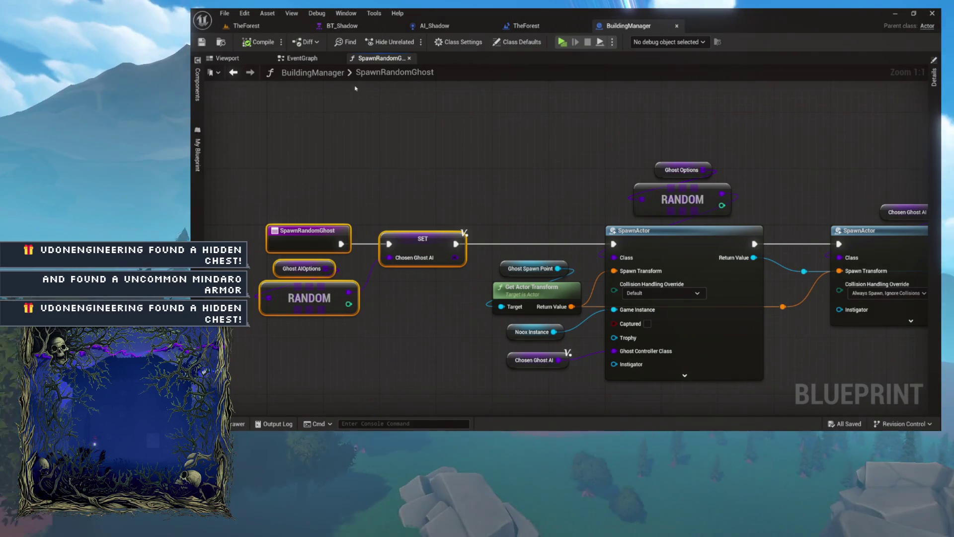
left_click(276, 28)
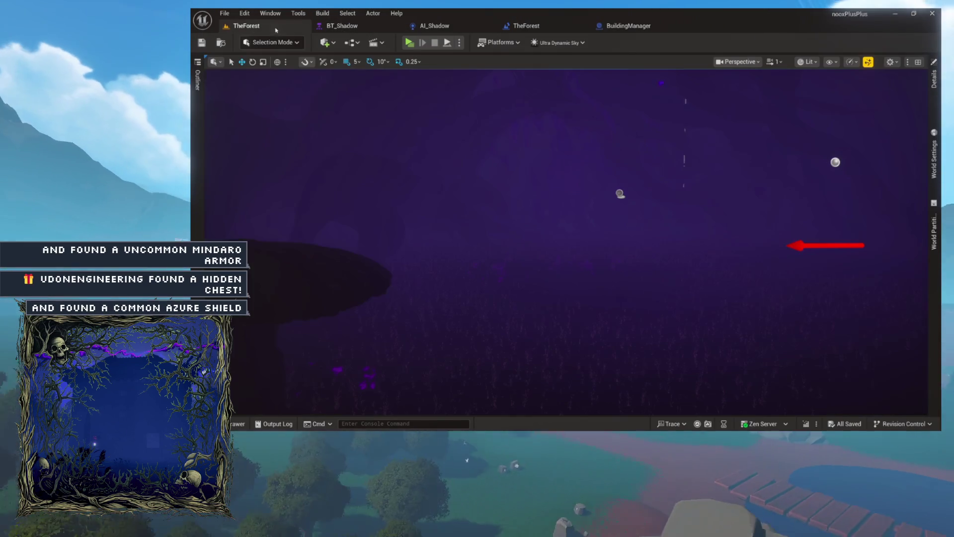
Open the GhostHunter blueprint from Characters and open its InitializeInLevel function graph
key("ctrl+space")
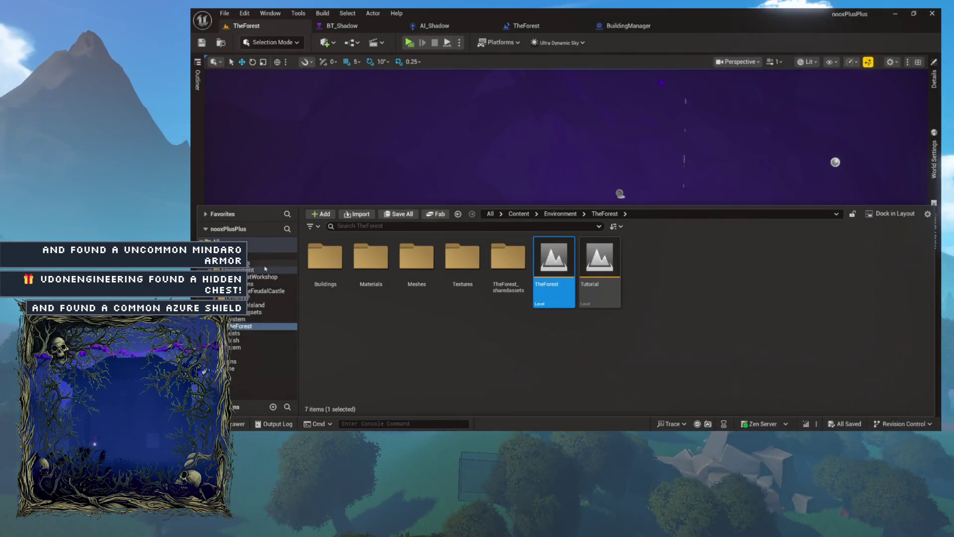
left_click(270, 263)
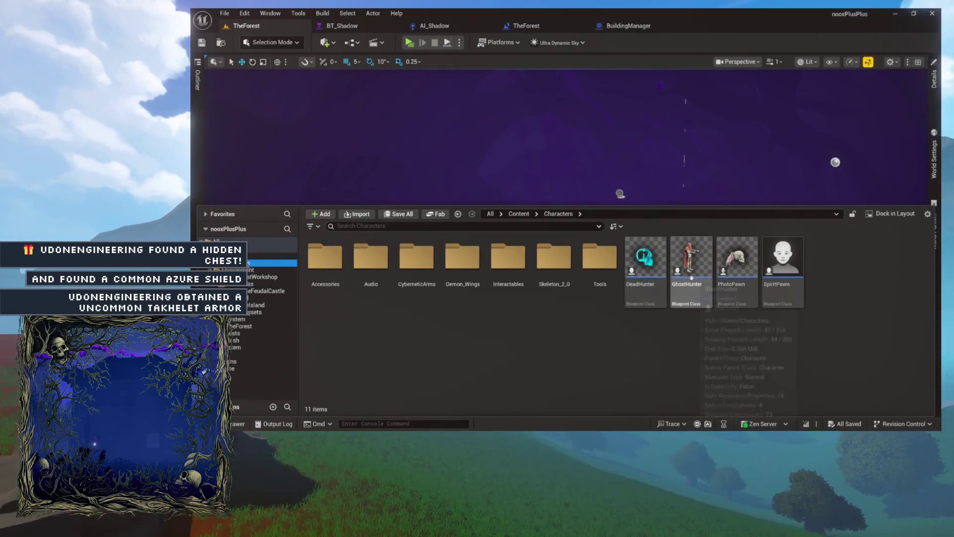
double_click(671, 300)
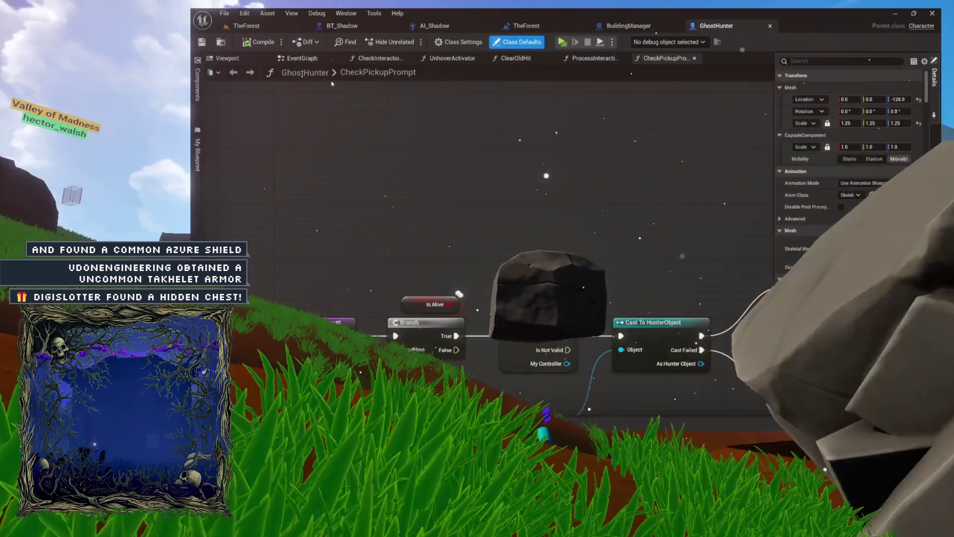
left_click(302, 58)
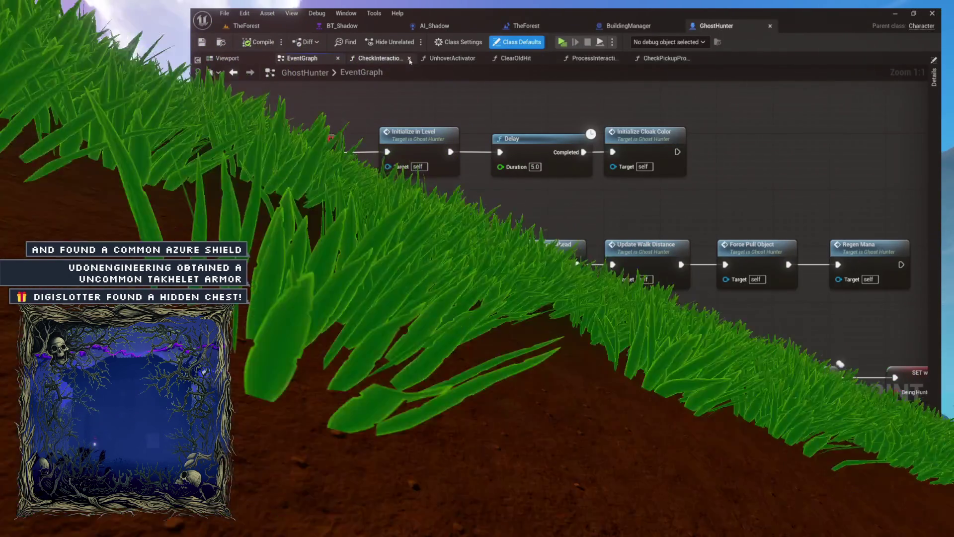
left_click(410, 59)
left_click(409, 59)
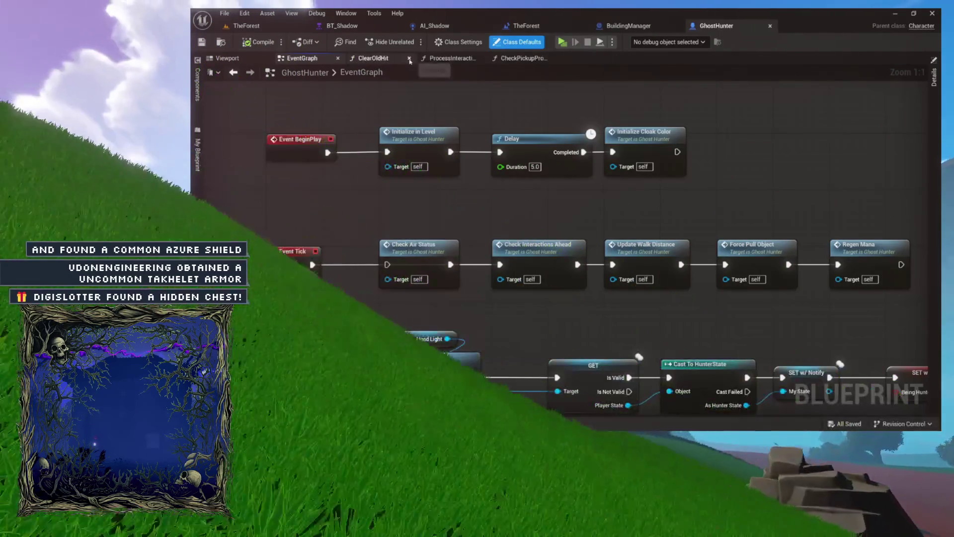
double_click(408, 131)
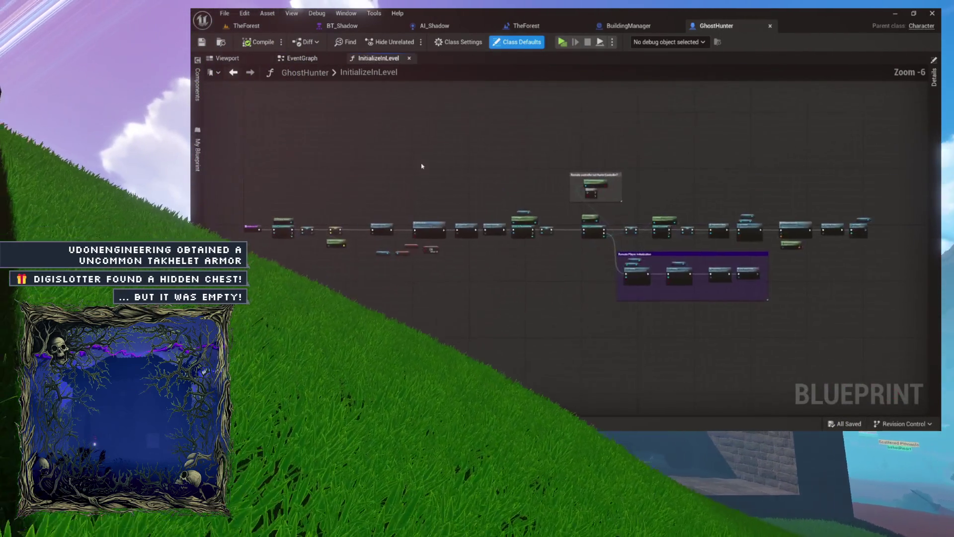
Pan through InitializeInLevel's nametag, controller cast, remote player, HUD and transform nodes
scroll(379, 171, "up", 3)
mouse_move(600, 230)
left_mouse_down()
mouse_move(587, 149)
mouse_move(560, 145)
left_mouse_up()
left_click_drag(485, 142, 419, 138)
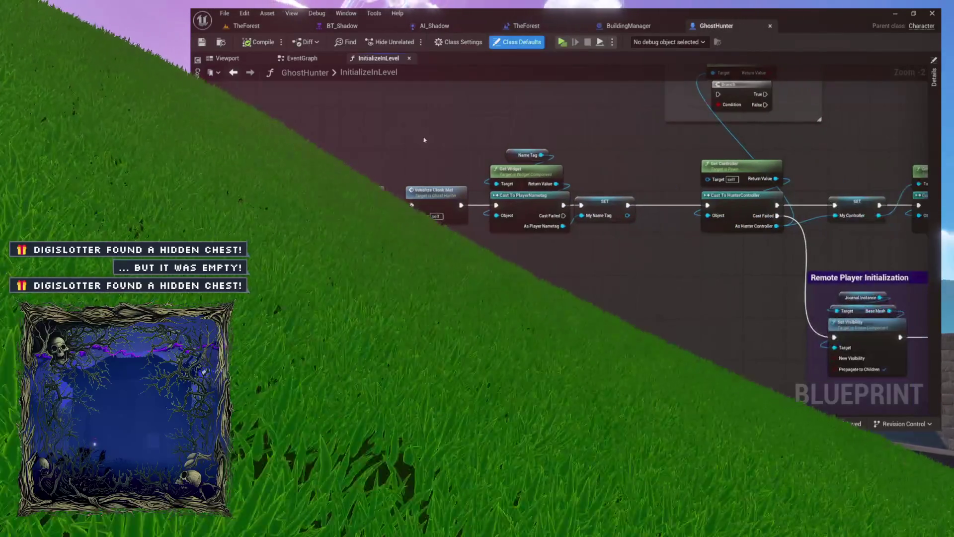
left_click_drag(637, 128, 463, 132)
scroll(575, 157, "up", 2)
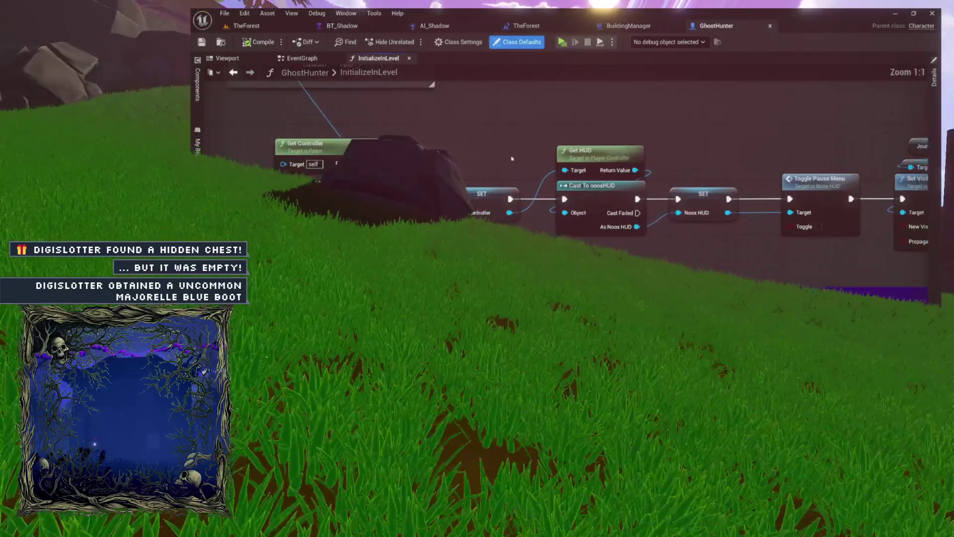
left_click_drag(576, 156, 275, 155)
left_click(271, 59)
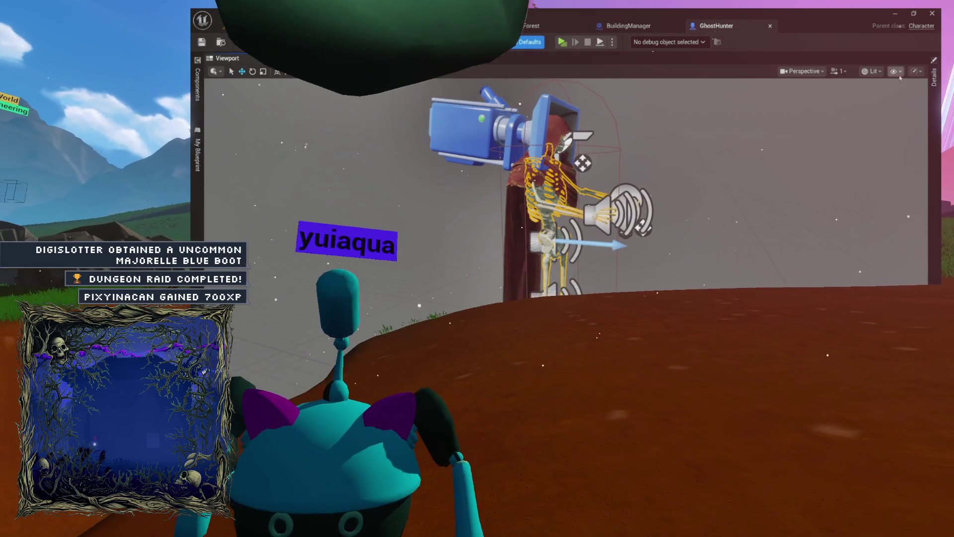
Open the Mesh's Skelebro_HunterArmsAnim animation blueprint and enter its HunterPose state machine
left_click(936, 82)
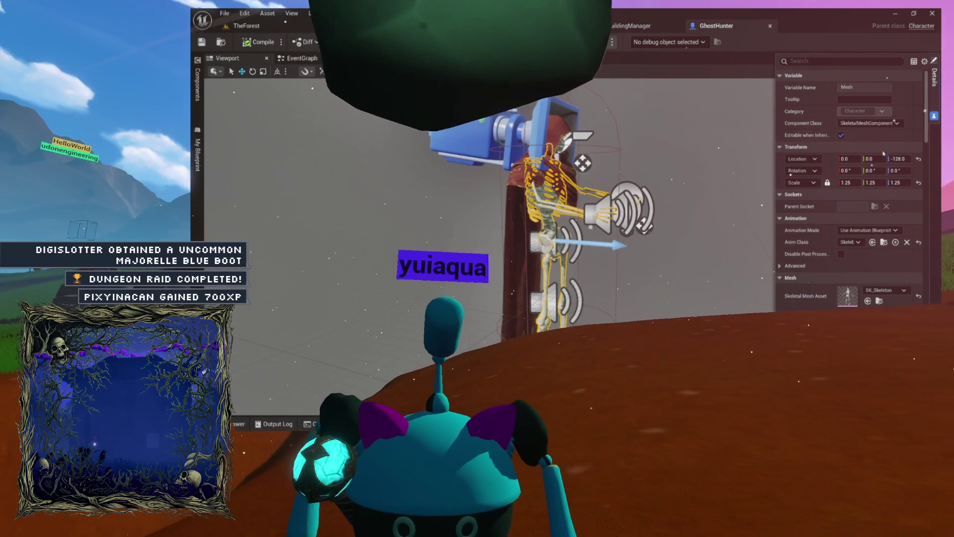
left_click(883, 242)
double_click(641, 282)
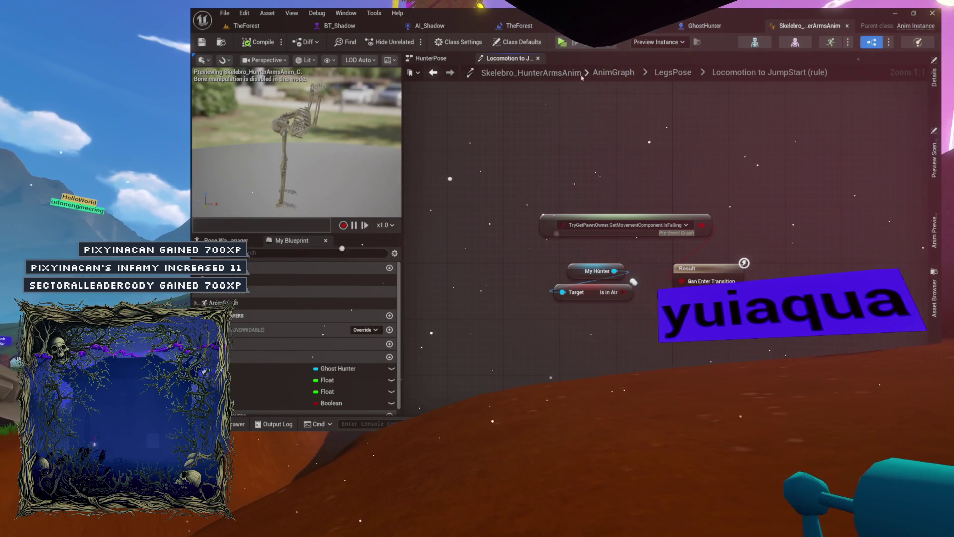
scroll(624, 91, "up", 10)
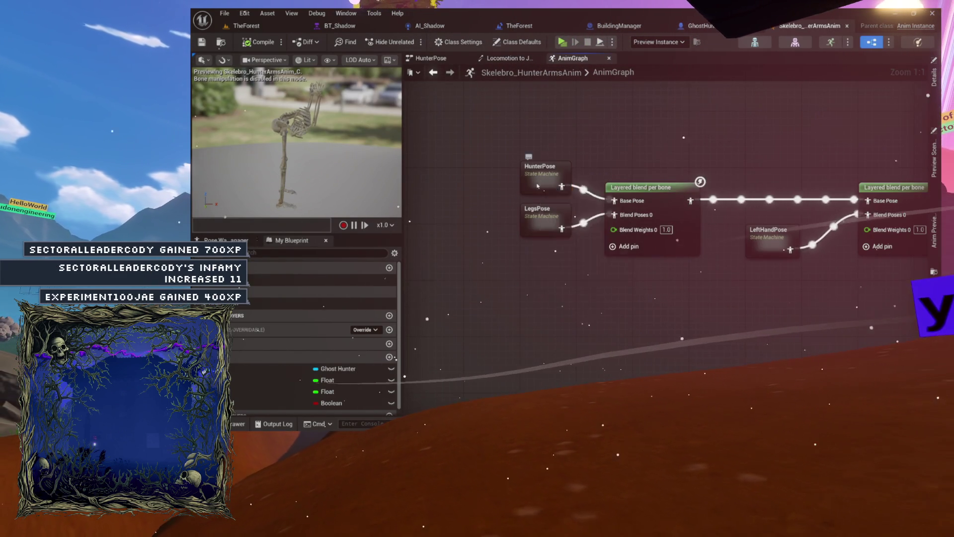
double_click(537, 186)
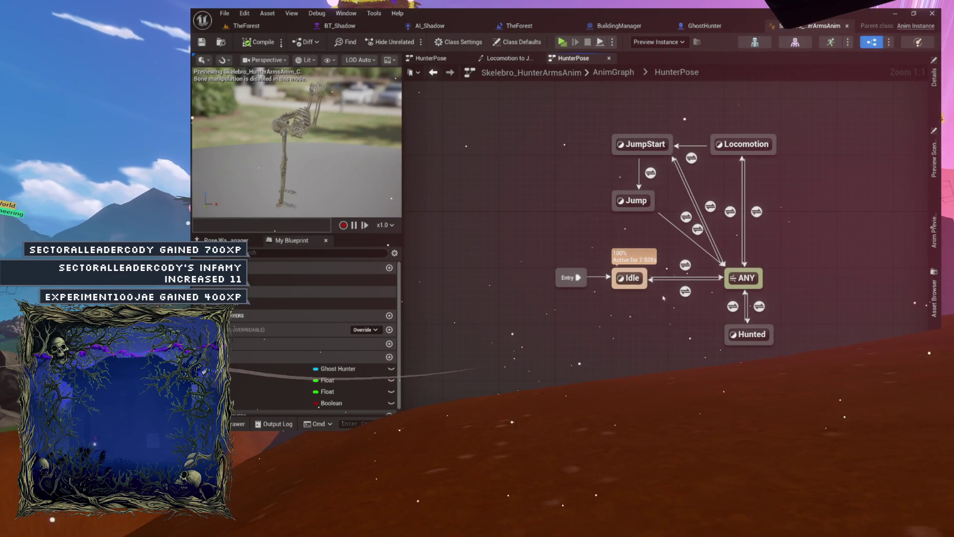
In the ANY to Idle rule, move the My Hunter node up-left, then return to GhostHunter
double_click(685, 292)
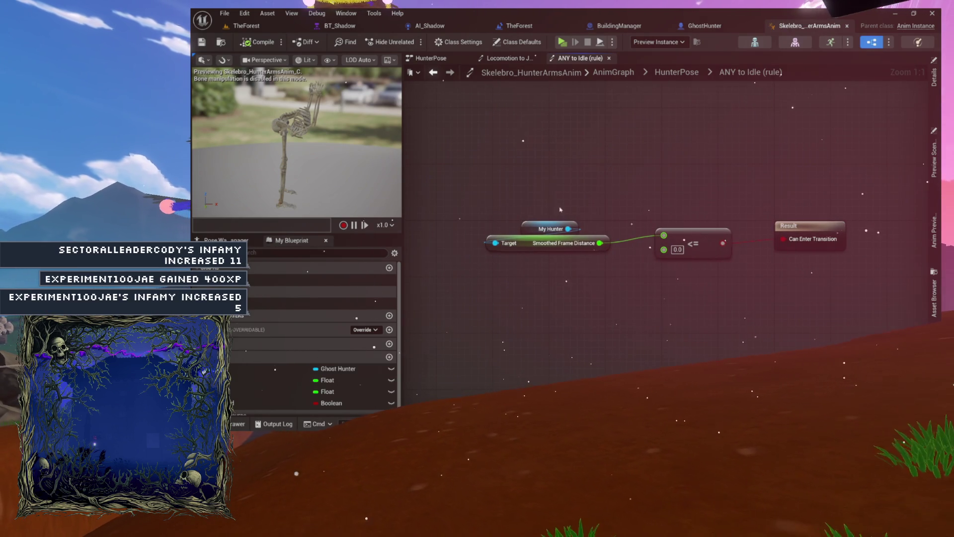
scroll(667, 239, "up", 5)
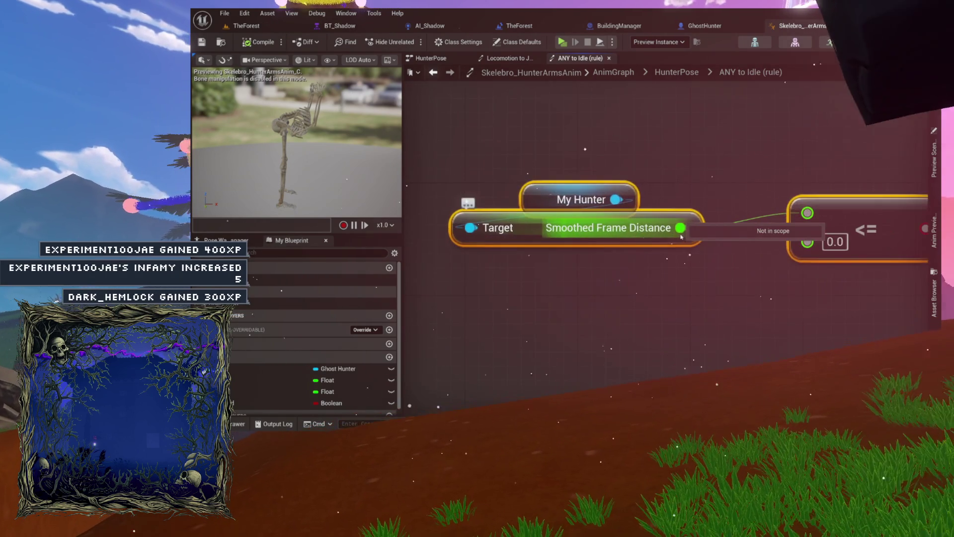
left_click_drag(561, 176, 618, 219)
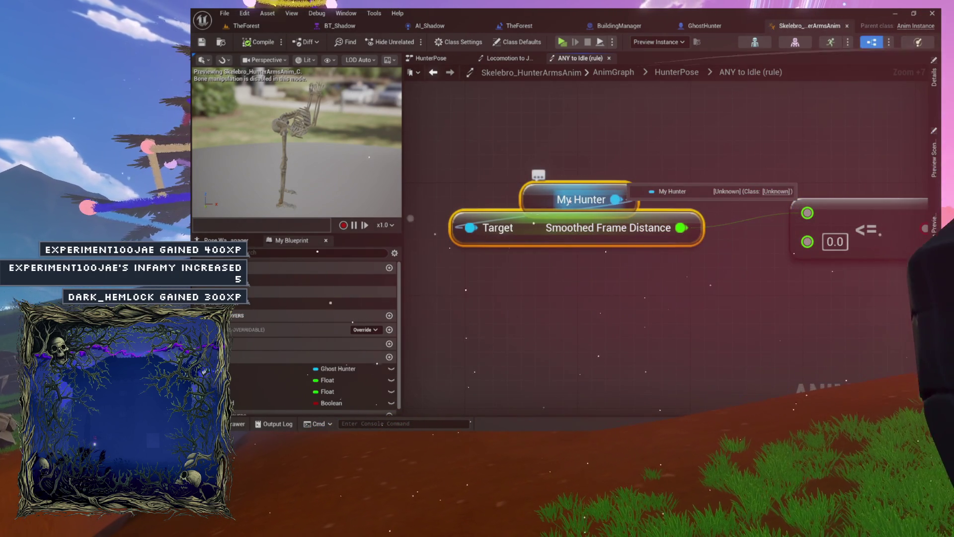
left_click(566, 201)
mouse_move(567, 201)
left_mouse_down()
mouse_move(543, 174)
mouse_move(563, 179)
left_mouse_up()
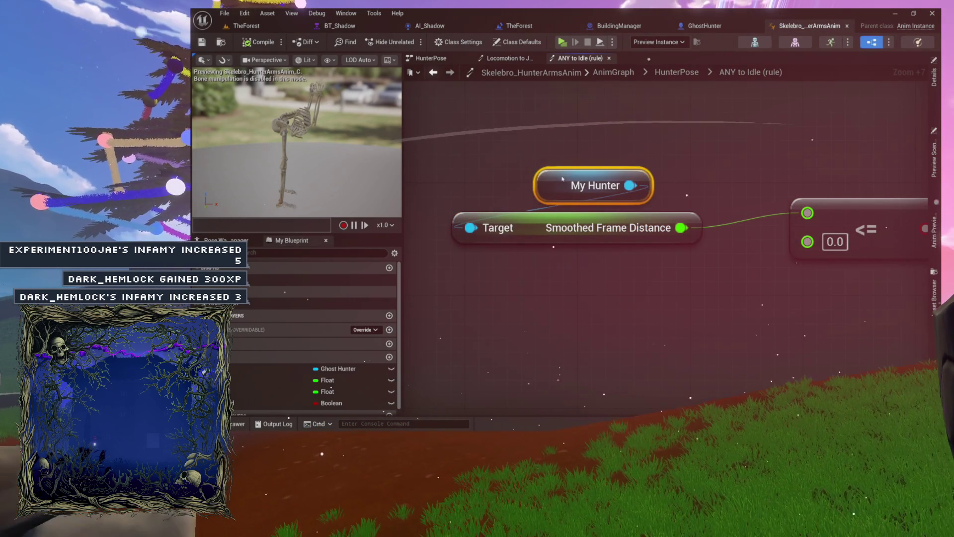
left_click(713, 25)
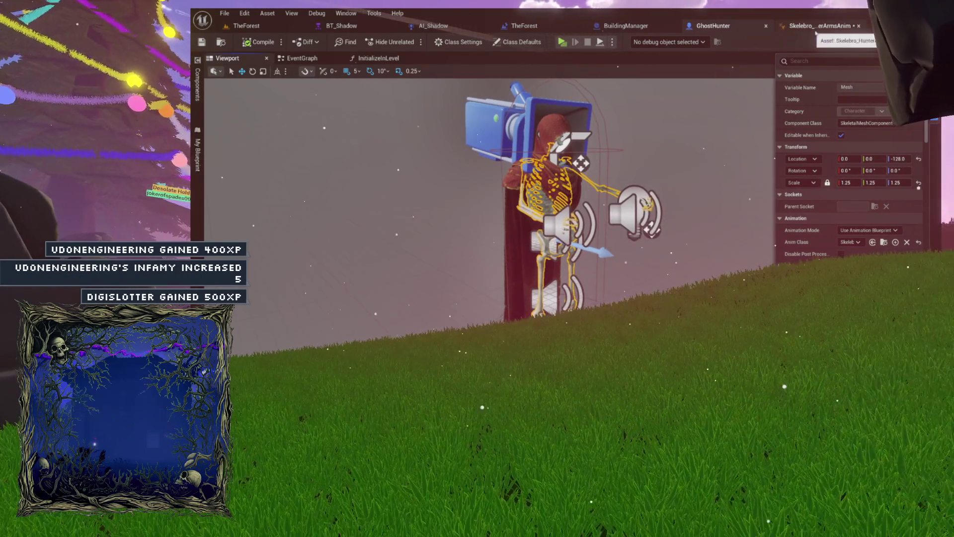
Compare GhostHunter with Skelebro's ANY to Idle rule, select Smoothed Frame Distance, and show Details
key("ctrl+Tab")
left_click_drag(539, 188, 636, 278)
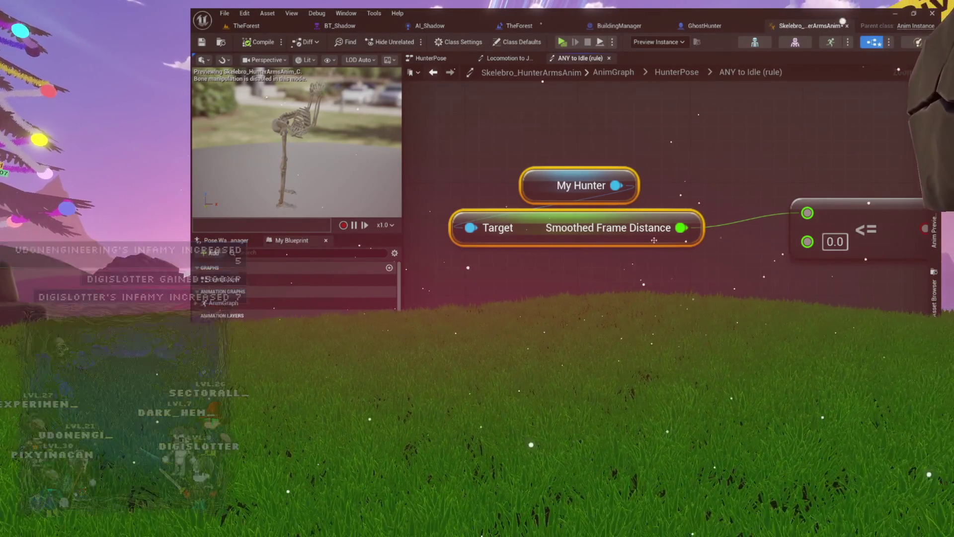
left_click(717, 27)
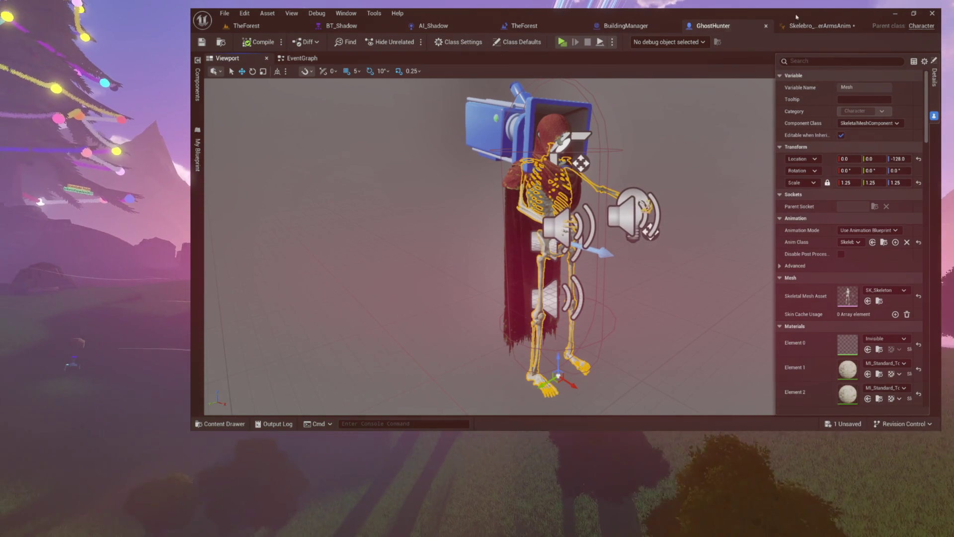
left_click(820, 25)
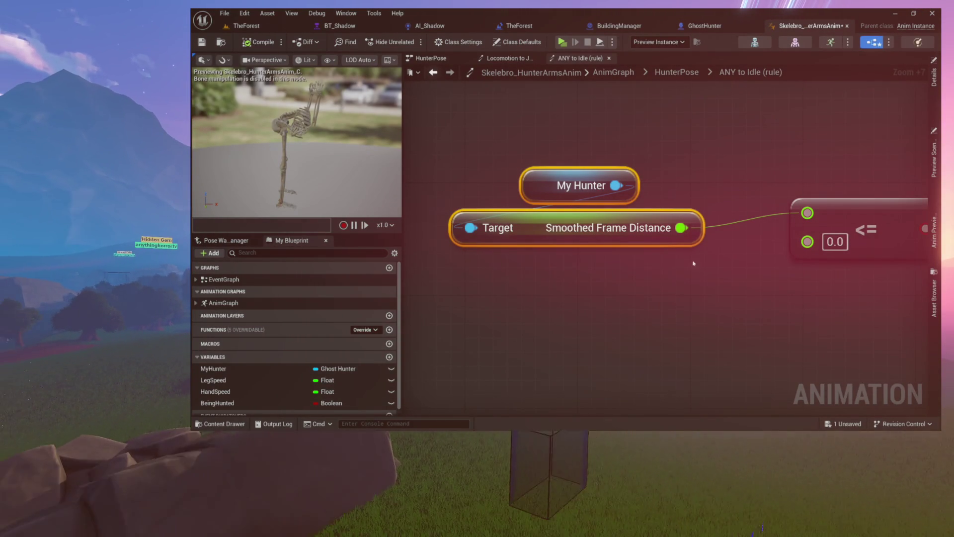
left_click(704, 25)
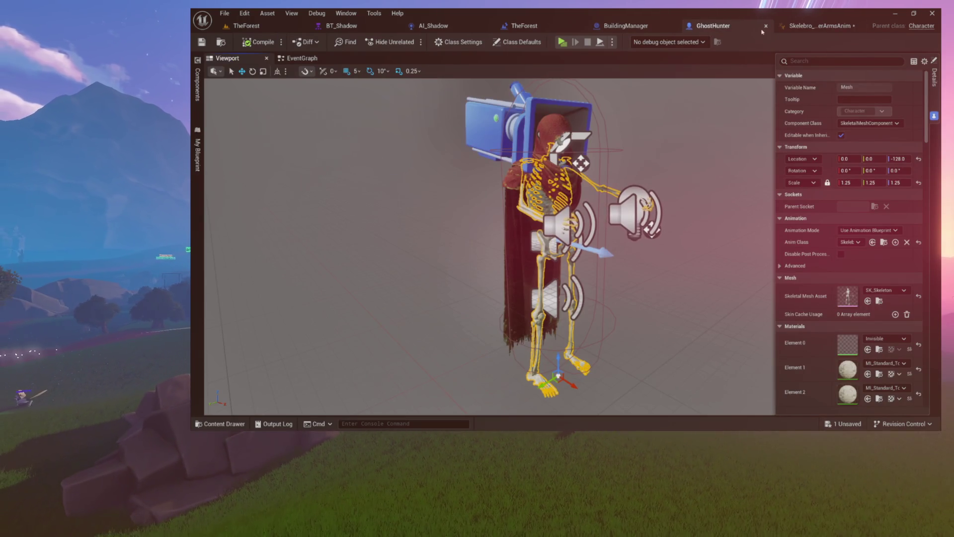
left_click(809, 26)
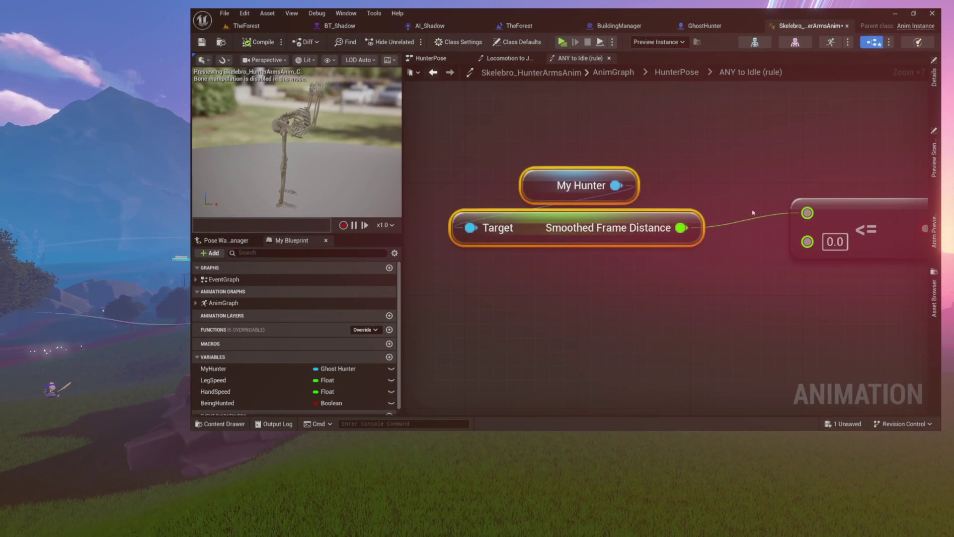
left_click(935, 94)
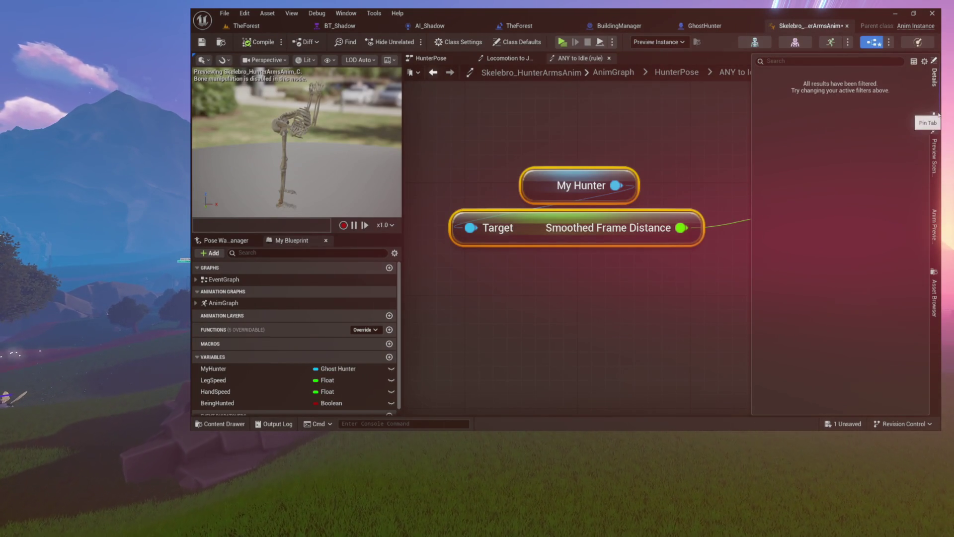
Open Skelebro_HunterArmsAnim's Class Settings and browse the Implemented Interfaces add list
left_click(479, 43)
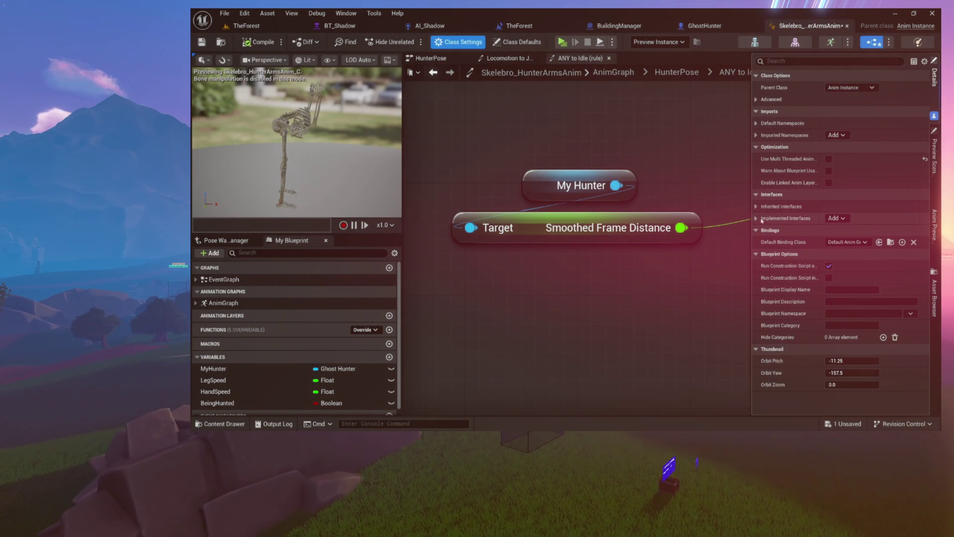
left_click(835, 218)
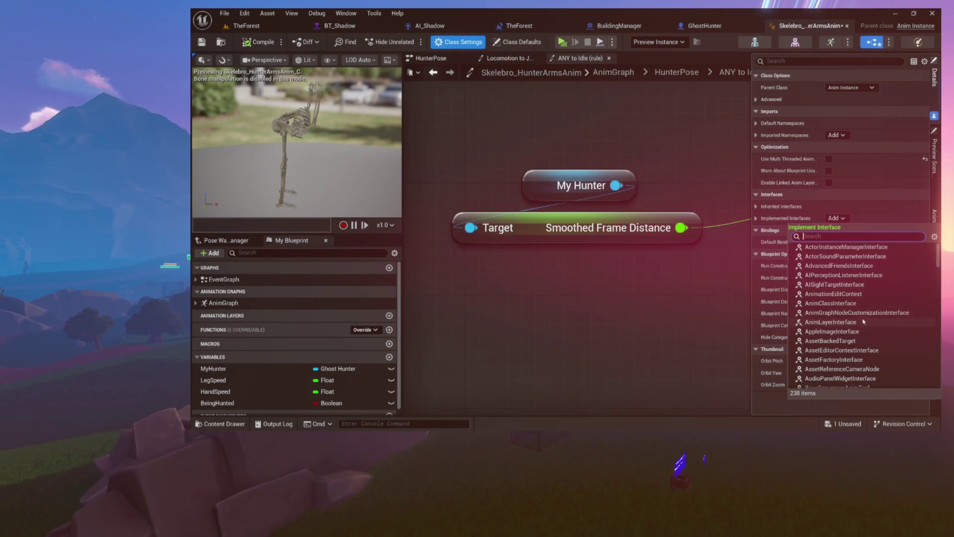
scroll(864, 321, "down", 1)
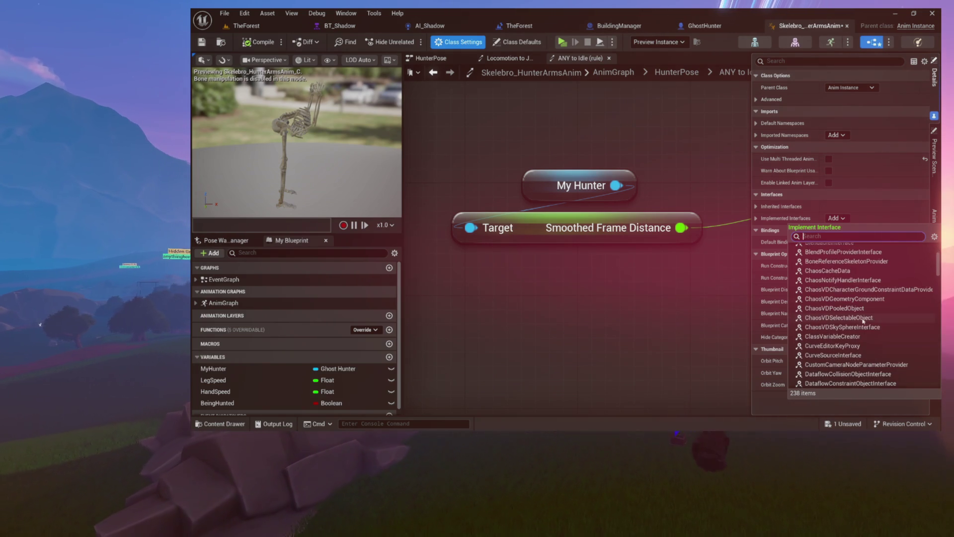
scroll(863, 321, "down", 1)
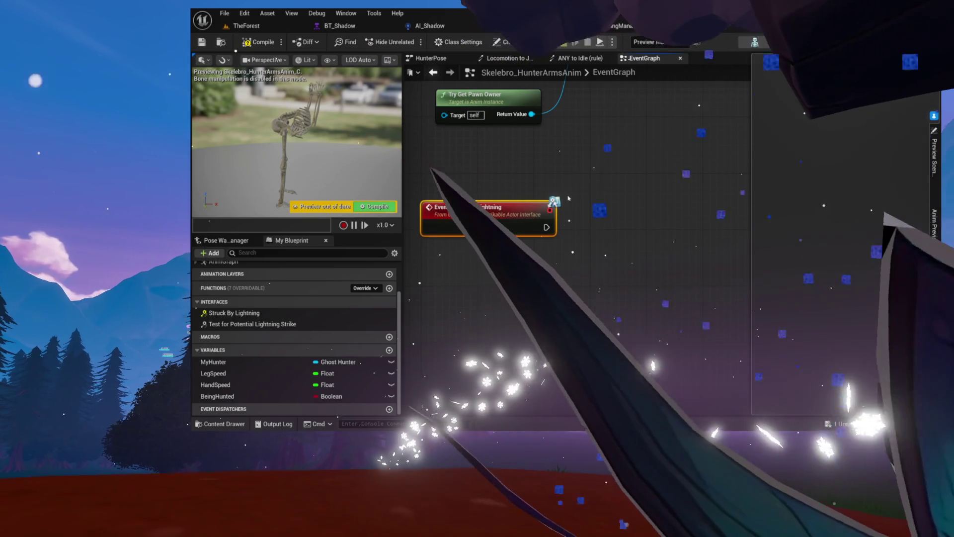
left_click_drag(505, 185, 638, 264)
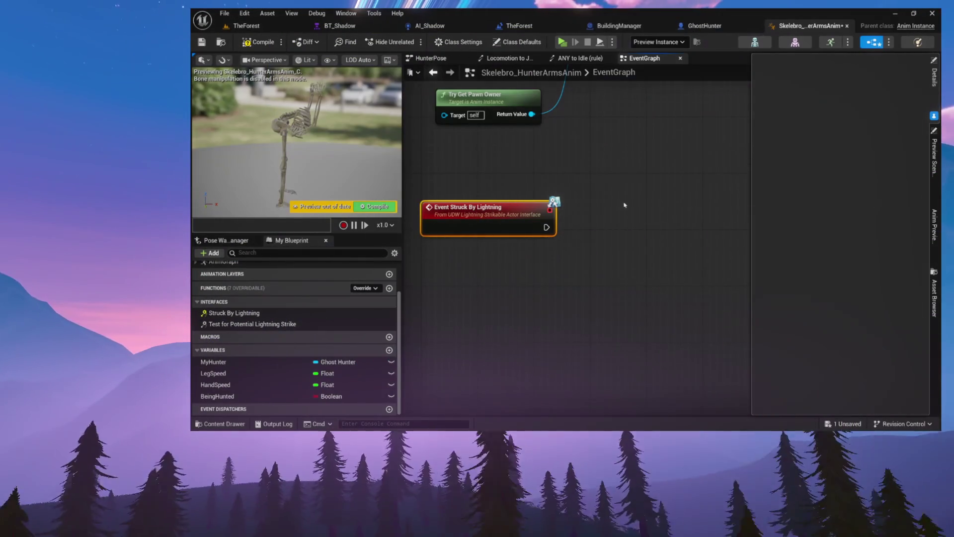
left_click_drag(598, 185, 478, 259)
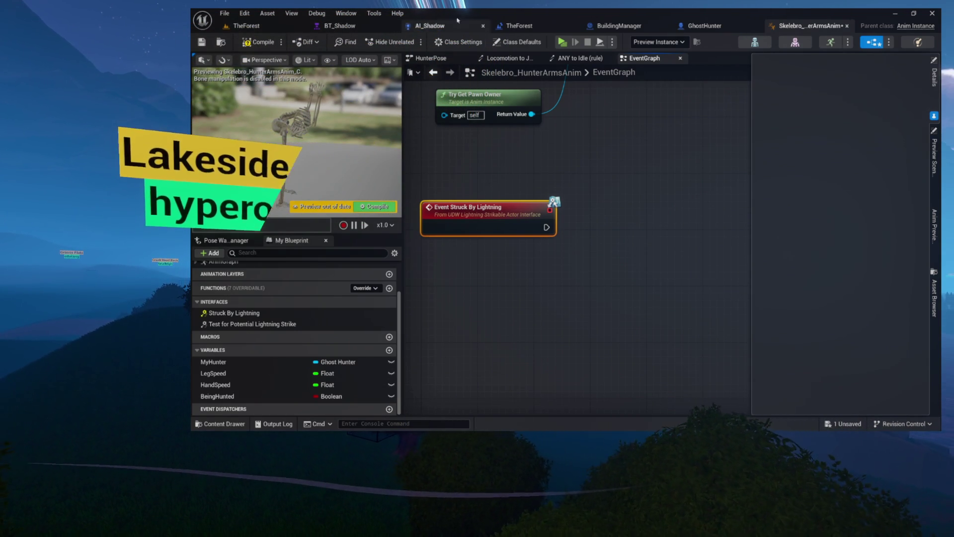
Open GhostHunter's Input graph from My Blueprint and pan to the jump input nodes
left_click(705, 26)
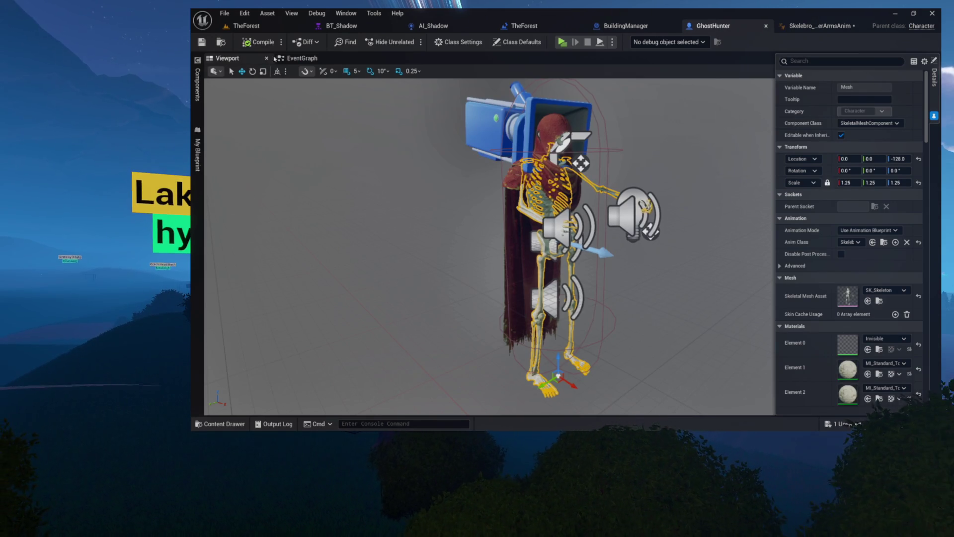
left_click(305, 59)
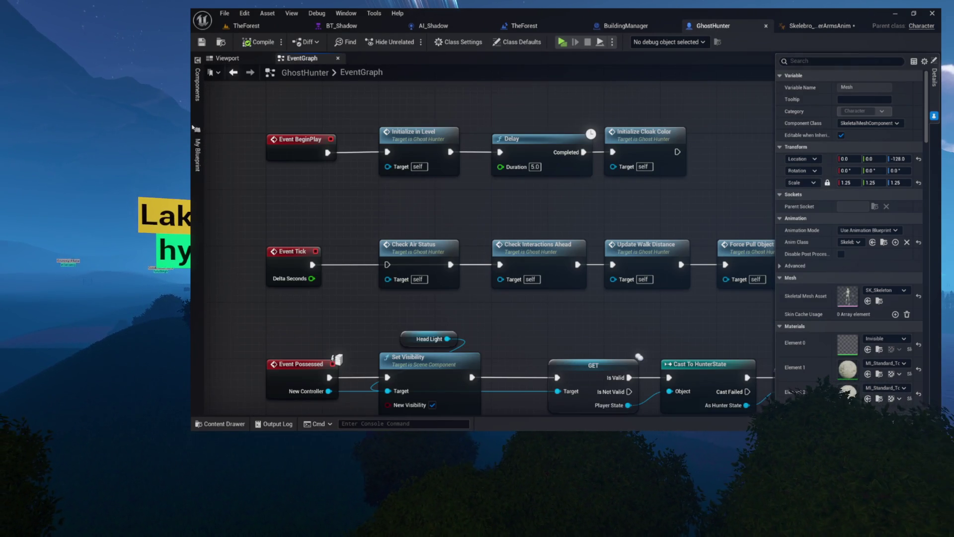
left_click(200, 155)
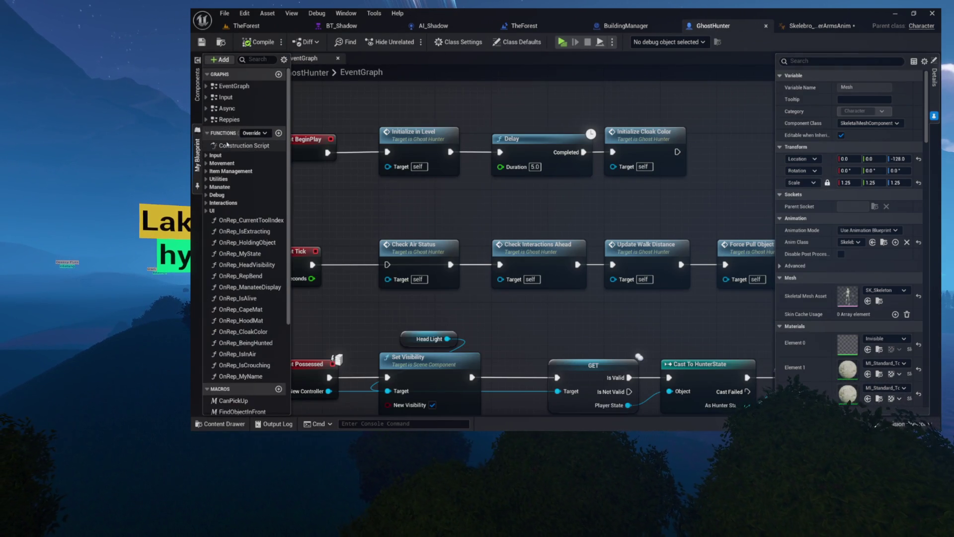
double_click(226, 97)
scroll(394, 223, "up", 3)
scroll(396, 224, "down", 3)
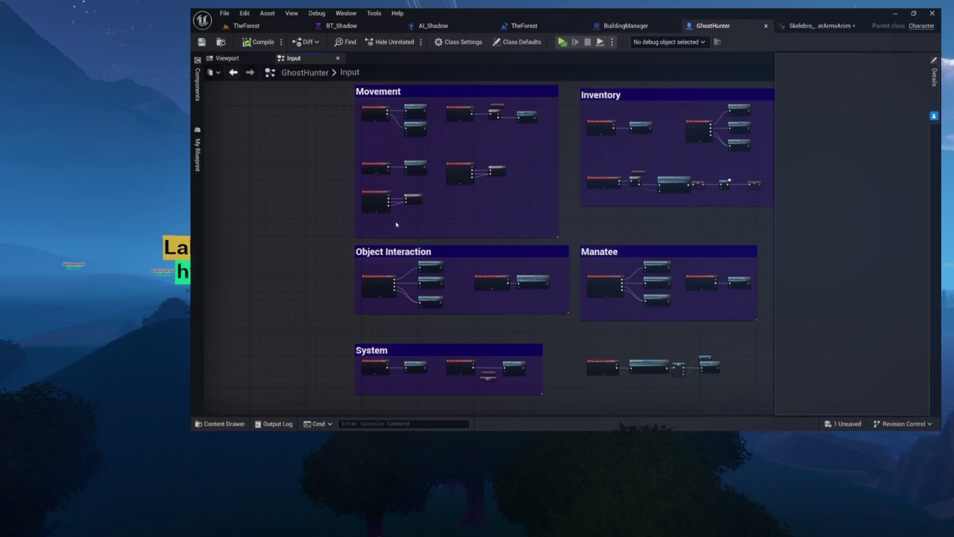
scroll(449, 268, "up", 5)
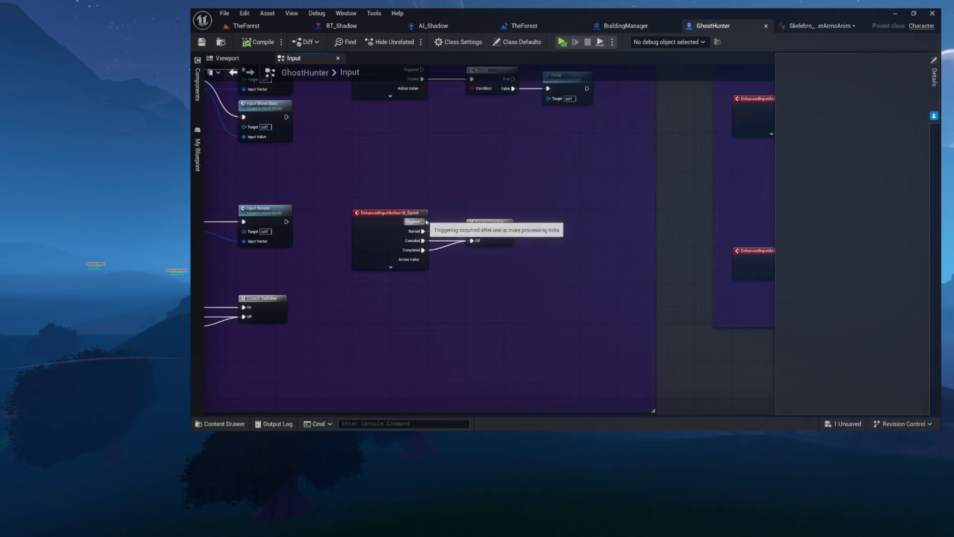
mouse_move(426, 182)
left_mouse_down()
mouse_move(432, 357)
mouse_move(434, 322)
mouse_move(521, 250)
mouse_move(677, 206)
mouse_move(769, 168)
mouse_move(774, 130)
mouse_move(740, 78)
mouse_move(772, 10)
left_mouse_up()
Open the CrouchSwitcher macro and follow SVR Crouch to its event in the Reppies graph
double_click(527, 207)
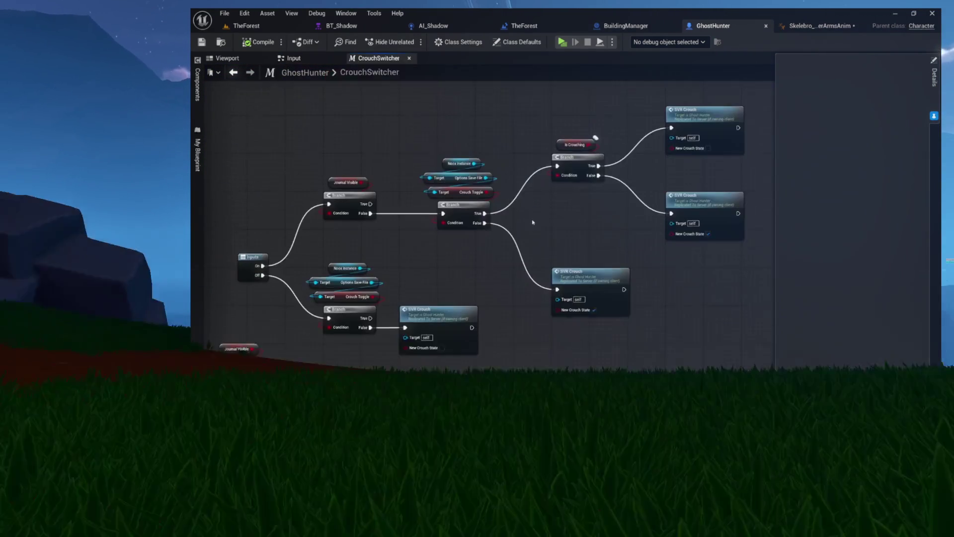
mouse_move(485, 247)
left_mouse_down()
mouse_move(522, 247)
mouse_move(553, 199)
left_mouse_up()
scroll(553, 199, "up", 2)
left_click_drag(465, 155, 532, 155)
left_click_drag(504, 237, 480, 183)
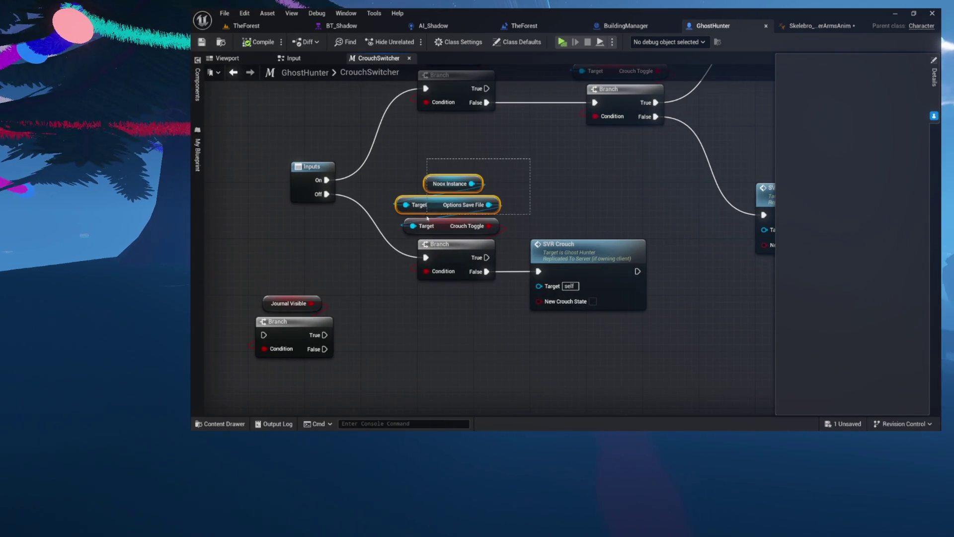
mouse_move(545, 187)
left_mouse_down()
mouse_move(545, 168)
mouse_move(428, 225)
left_mouse_up()
left_click(486, 203)
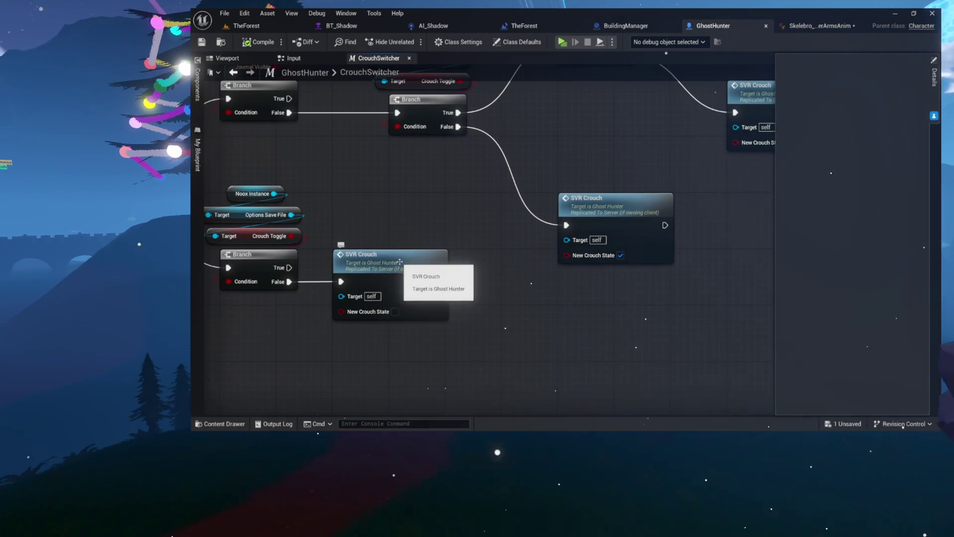
double_click(400, 264)
mouse_move(400, 264)
left_mouse_down()
mouse_move(639, 293)
mouse_move(542, 288)
left_mouse_up()
left_click_drag(432, 201, 675, 287)
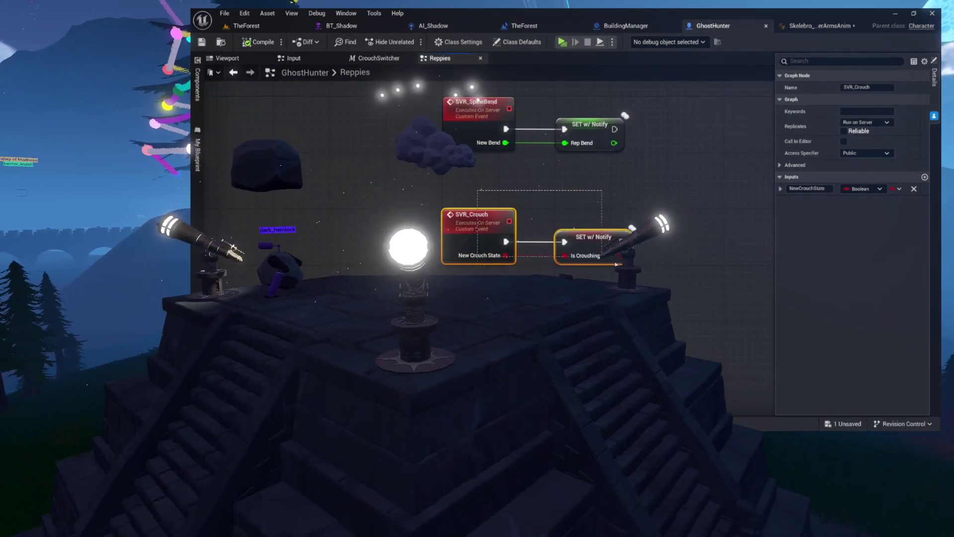
Select SVR_Crouch's SET w/ Notify IsCrouching node, then switch to Skelebro_HunterArmsAnim
scroll(669, 288, "up", 4)
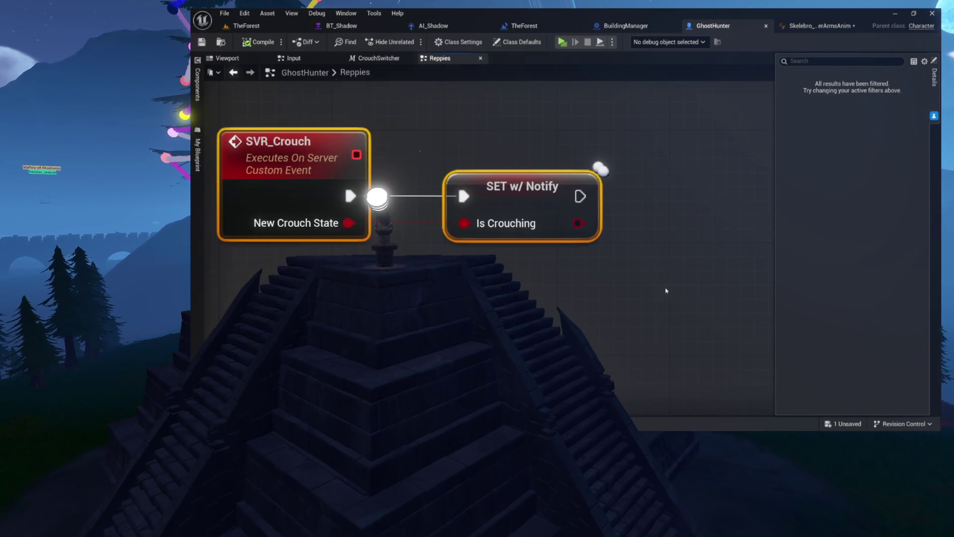
left_click_drag(666, 291, 660, 245)
left_click(501, 229)
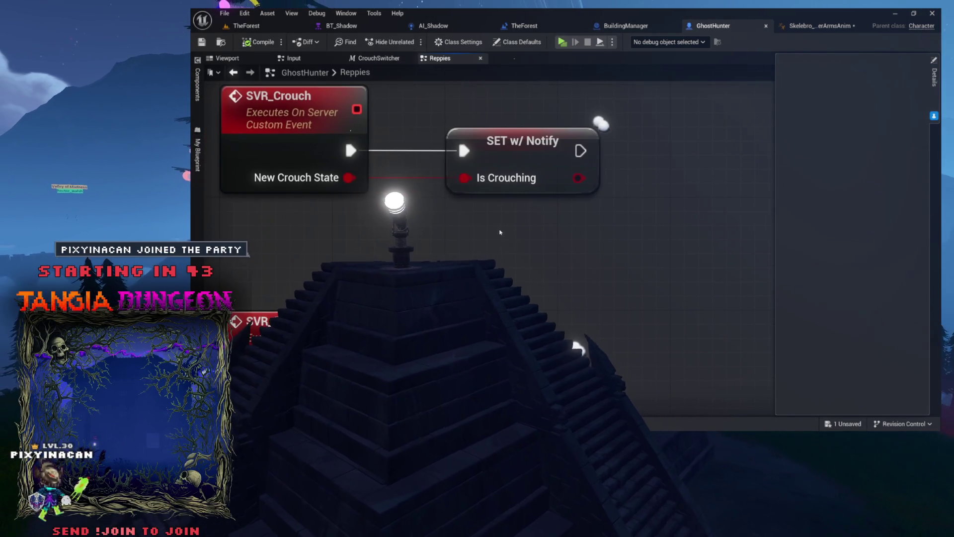
mouse_move(529, 229)
left_mouse_down()
mouse_move(508, 174)
mouse_move(527, 197)
left_mouse_up()
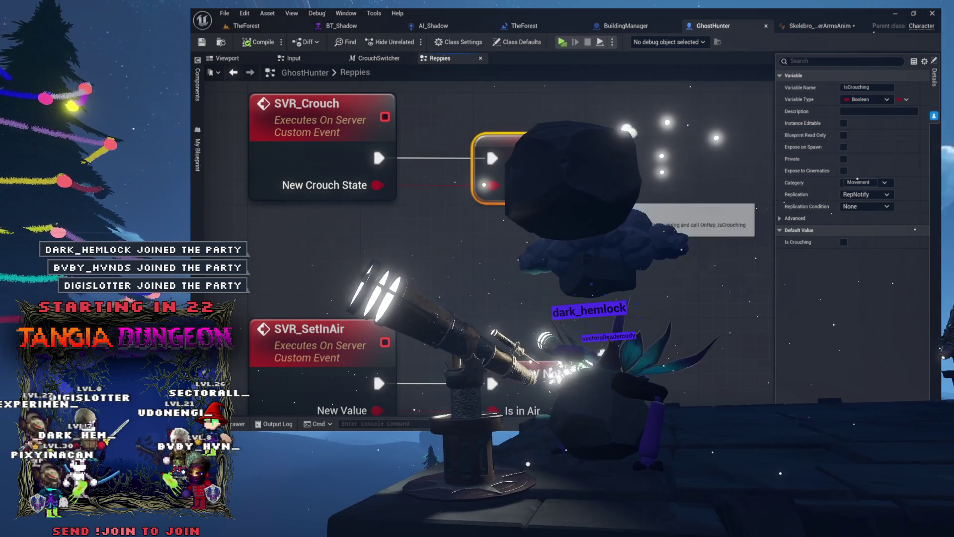
mouse_move(492, 185)
left_mouse_down()
mouse_move(637, 183)
mouse_move(614, 187)
left_mouse_up()
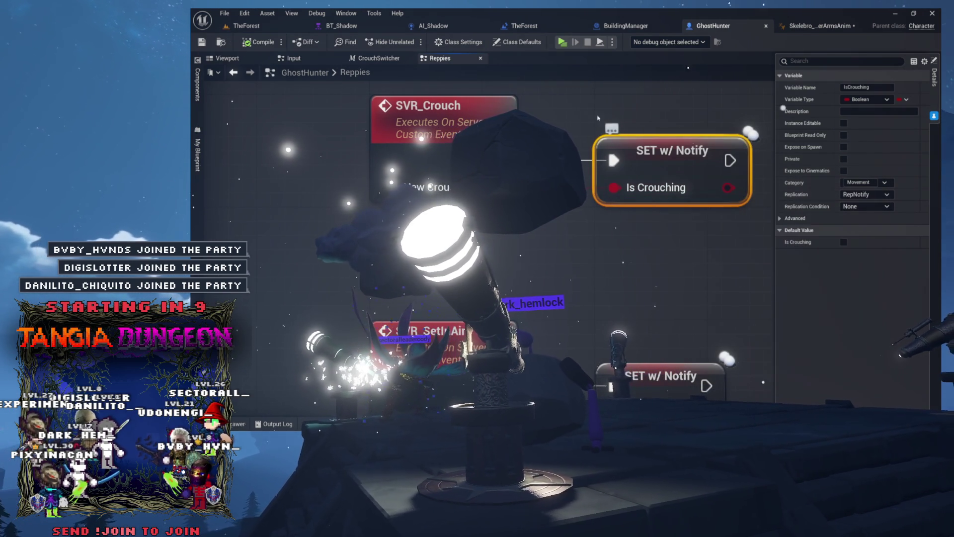
left_click(819, 27)
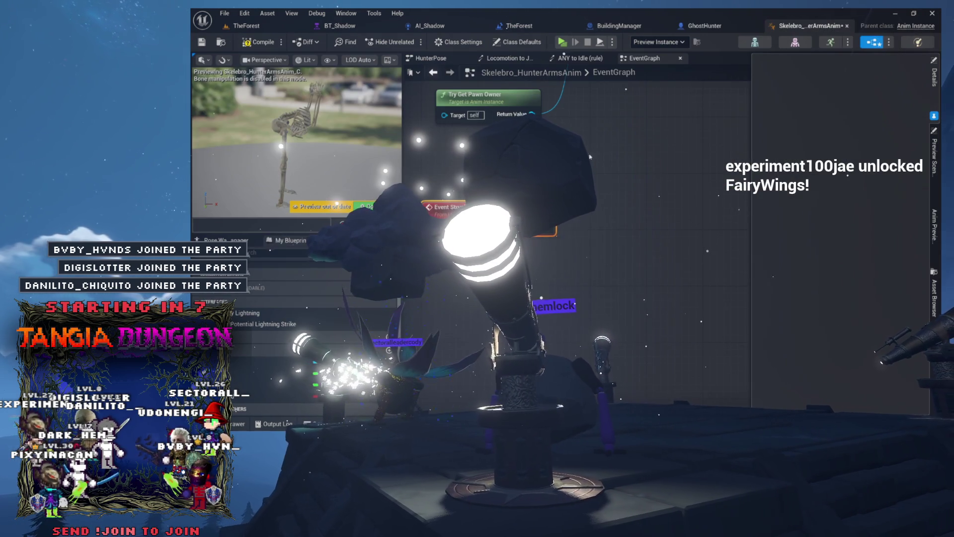
Add a state named Crouch to HunterPose, reposition it, and open its ANY to Crouch rule
left_click_drag(600, 152, 580, 261)
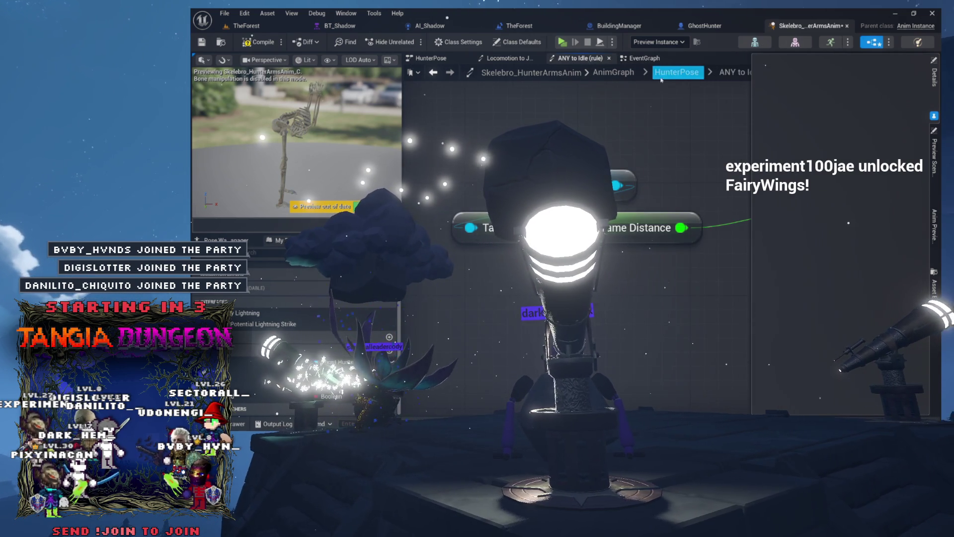
left_click(650, 76)
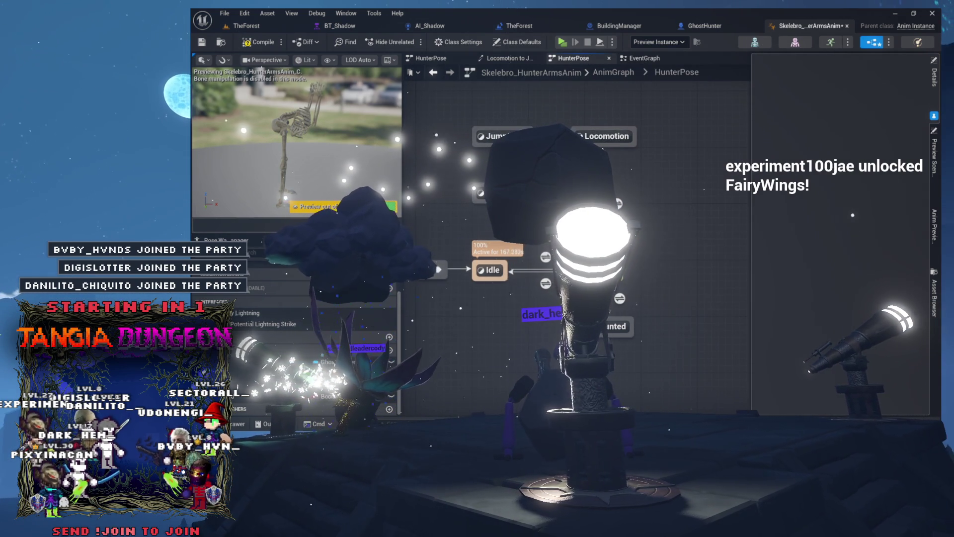
left_click_drag(646, 347, 599, 303)
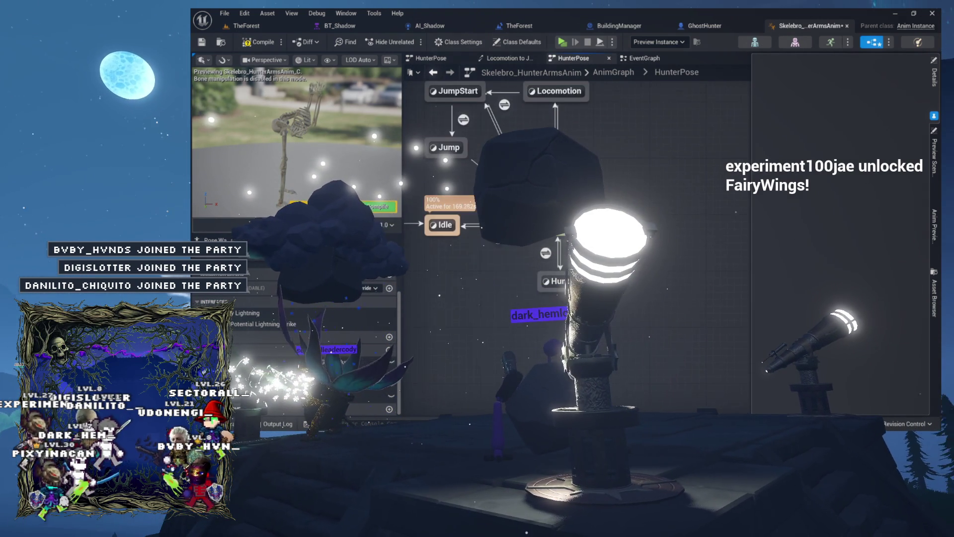
right_click(614, 204)
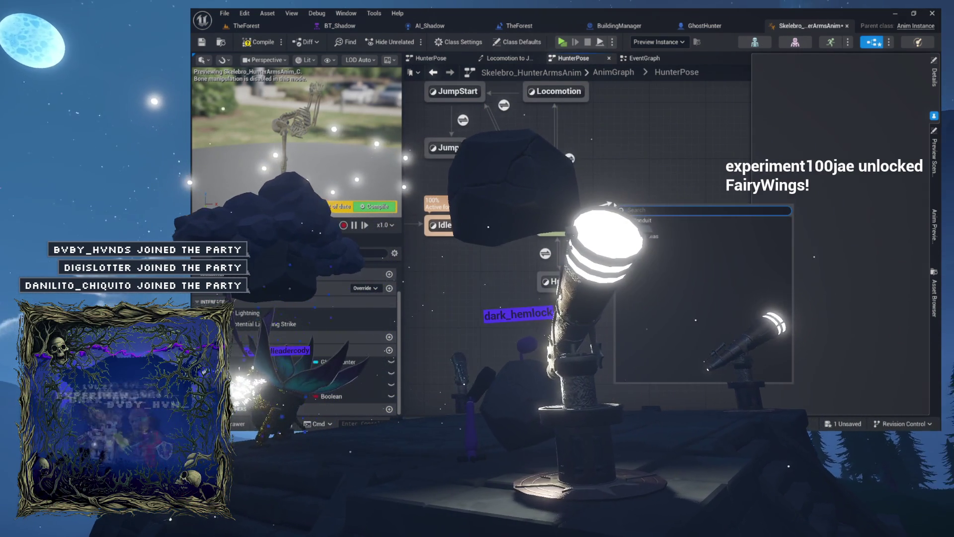
left_click(646, 228)
type("C")
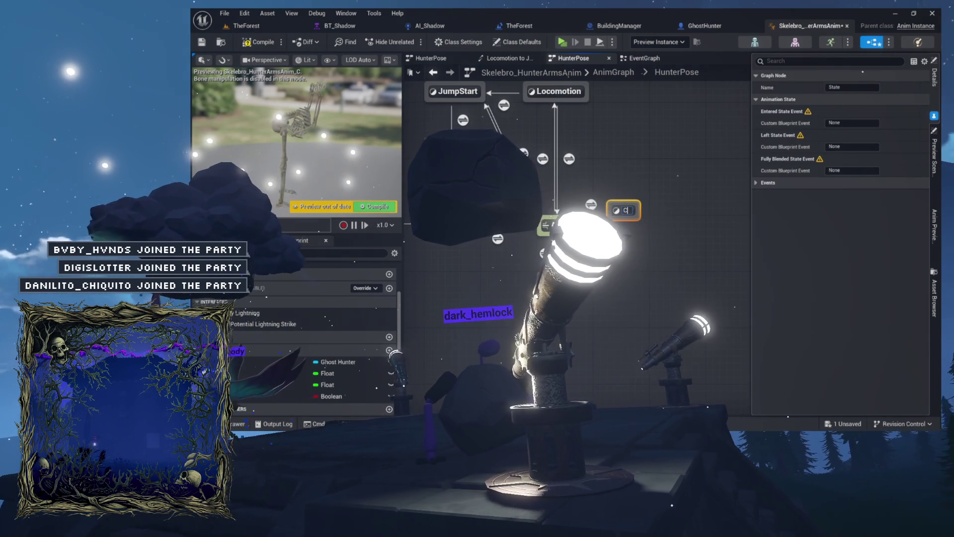
type("rouch")
key("Return")
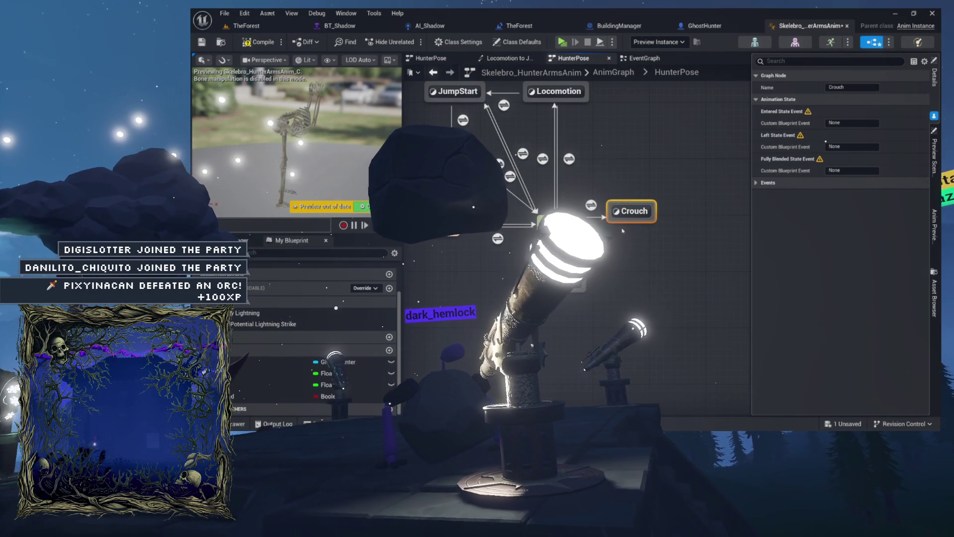
left_click_drag(624, 213, 649, 201)
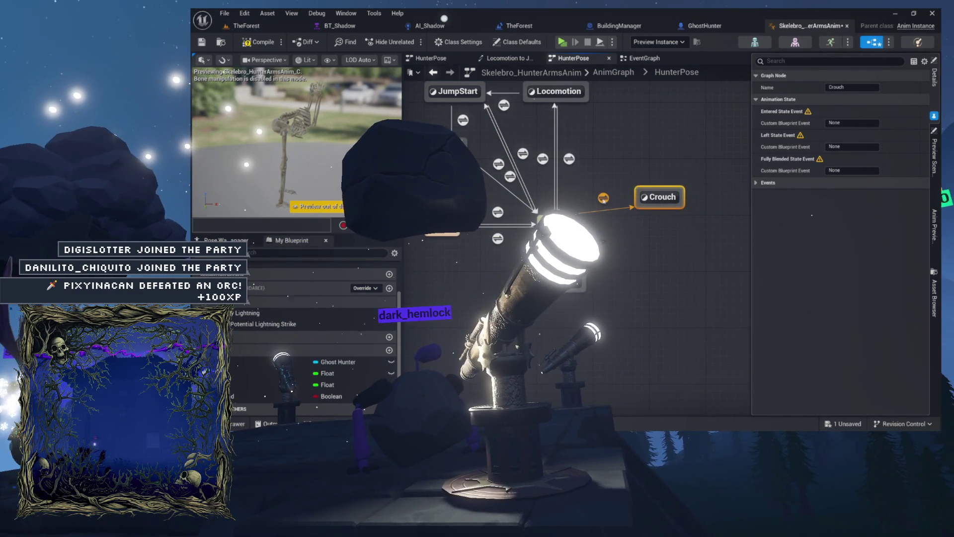
double_click(603, 199)
Place a My Hunter getter in the transition graph and add its Is Crouching getter
mouse_move(268, 361)
left_mouse_down()
mouse_move(544, 193)
mouse_move(626, 189)
mouse_move(559, 224)
left_mouse_up()
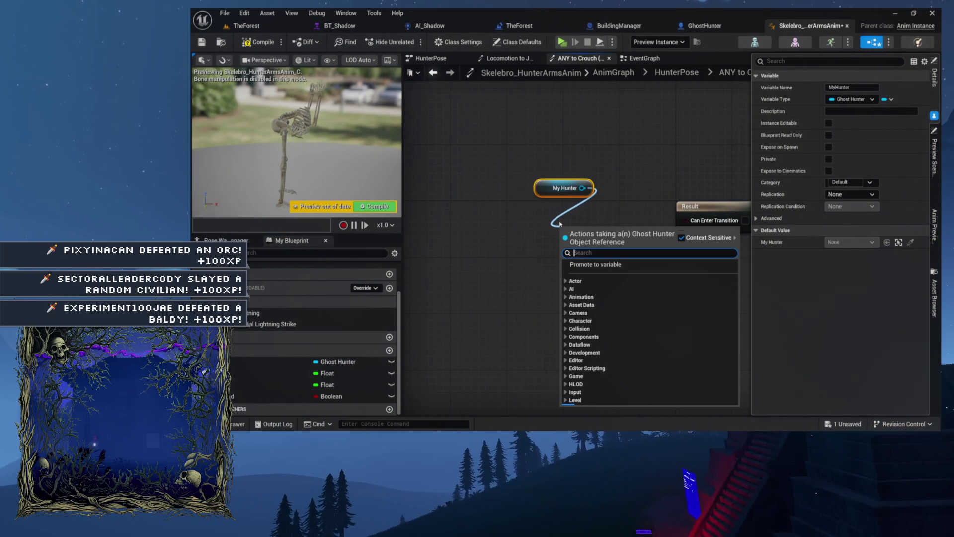
type("iscrou")
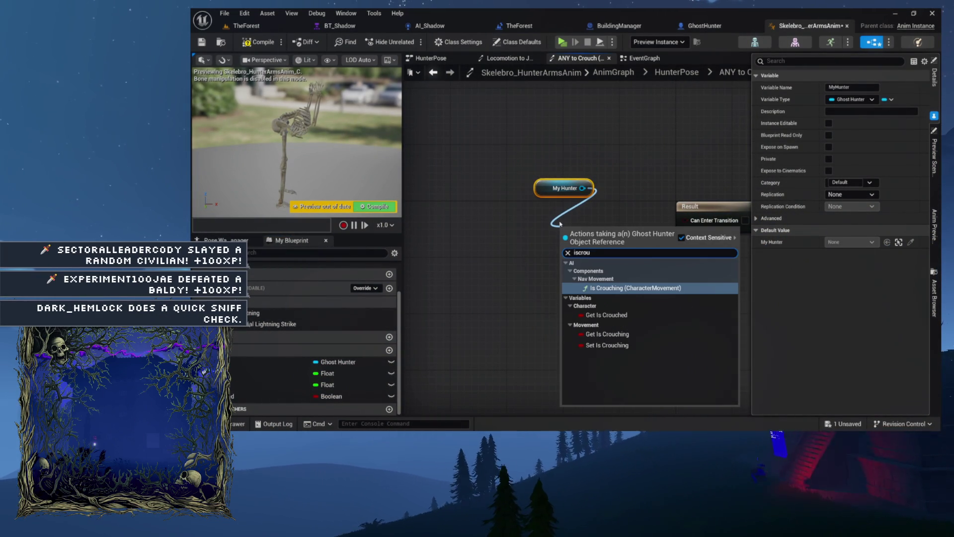
left_click(607, 333)
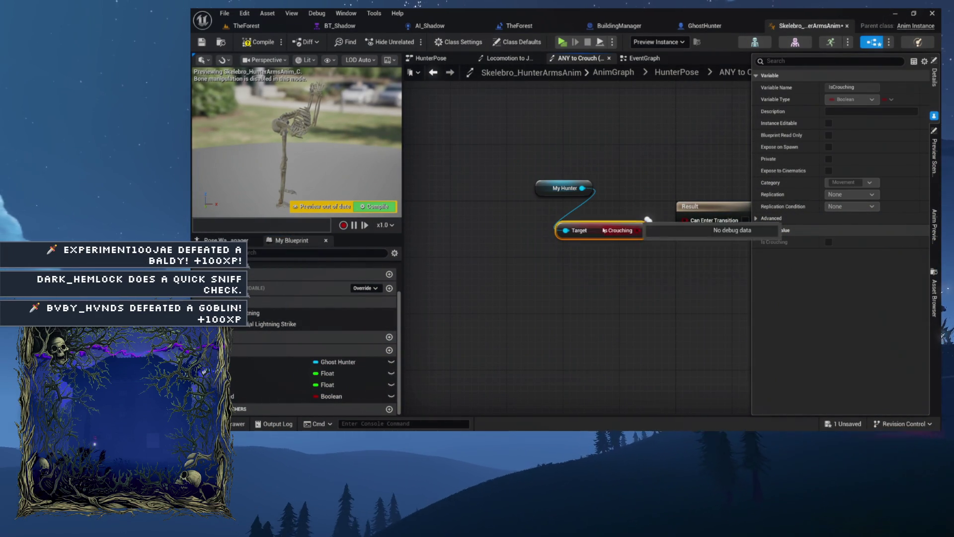
Select the My Hunter, Is Crouching and Result nodes in the transition graph
mouse_move(632, 227)
left_mouse_down()
mouse_move(535, 213)
mouse_move(596, 208)
left_mouse_up()
left_click_drag(466, 239, 467, 238)
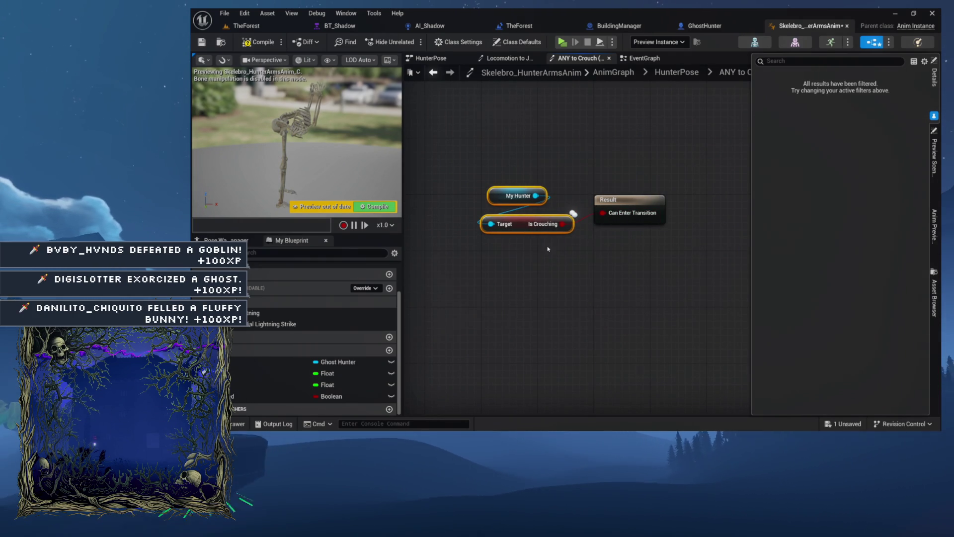
left_click_drag(498, 199, 456, 170)
mouse_move(472, 133)
left_mouse_down()
mouse_move(688, 241)
mouse_move(698, 260)
left_mouse_up()
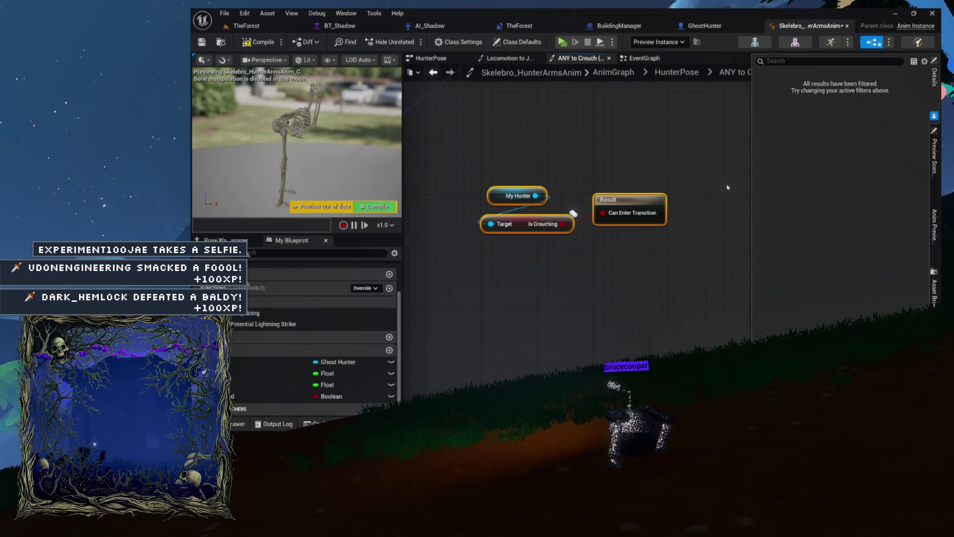
Return to the Skelebro animation blueprint and open its EventGraph from the HunterPose state machine
left_click(704, 26)
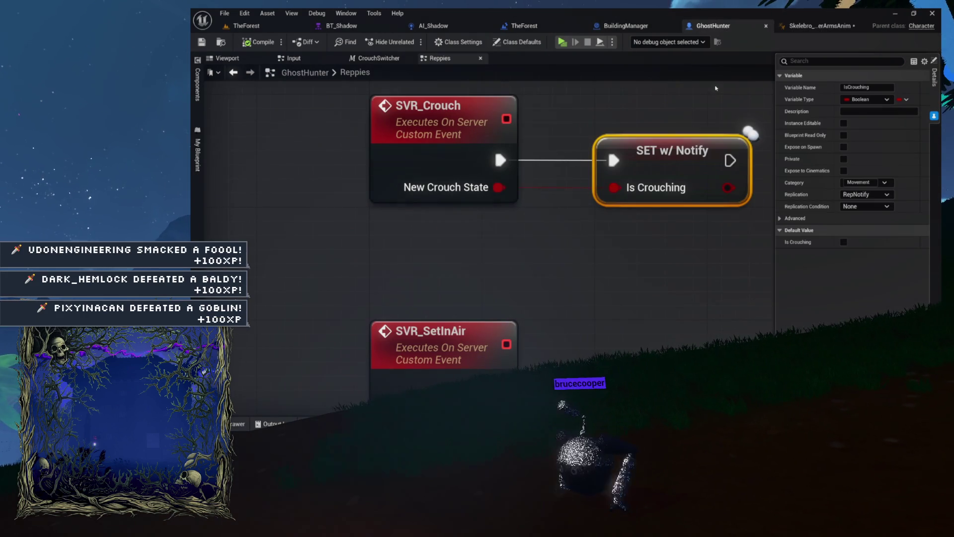
left_click(826, 28)
left_click(512, 59)
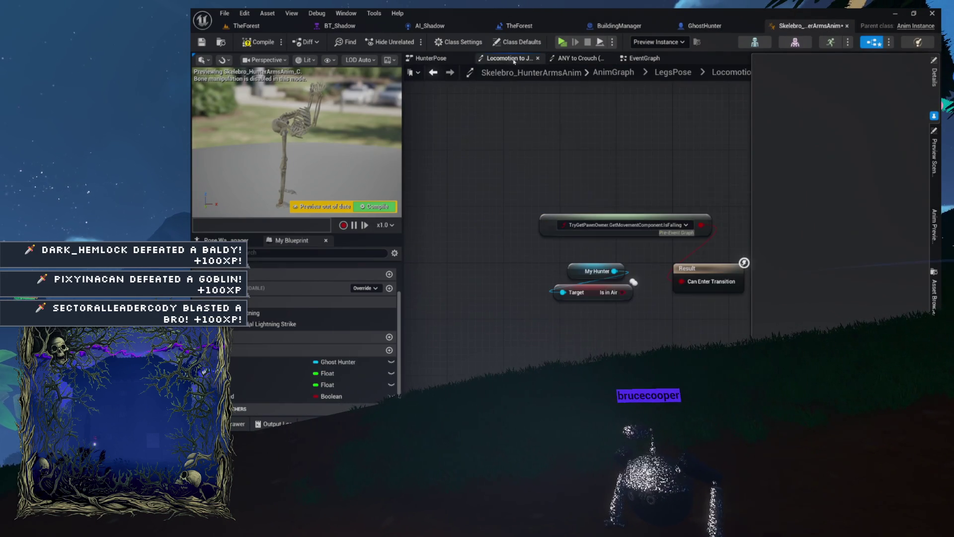
left_click(430, 58)
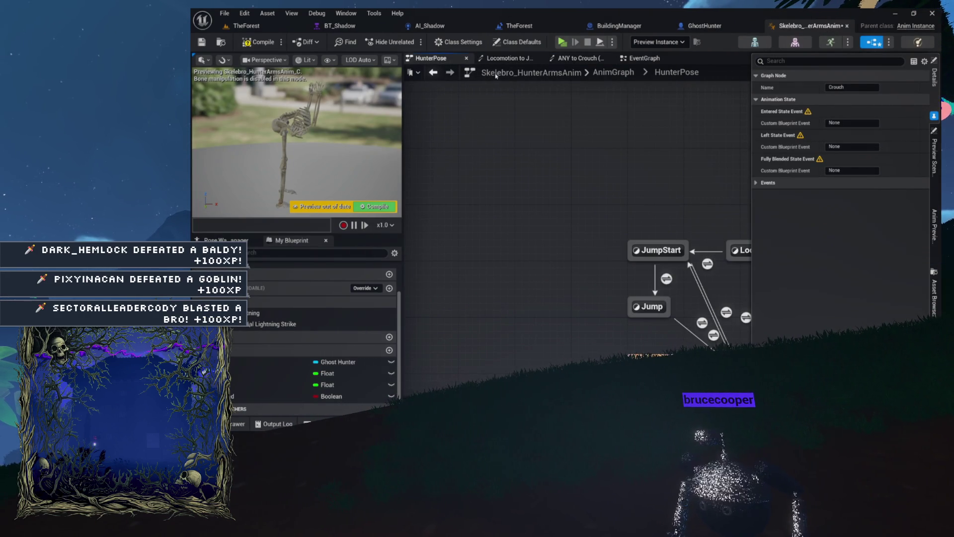
scroll(323, 298, "up", 3)
double_click(298, 278)
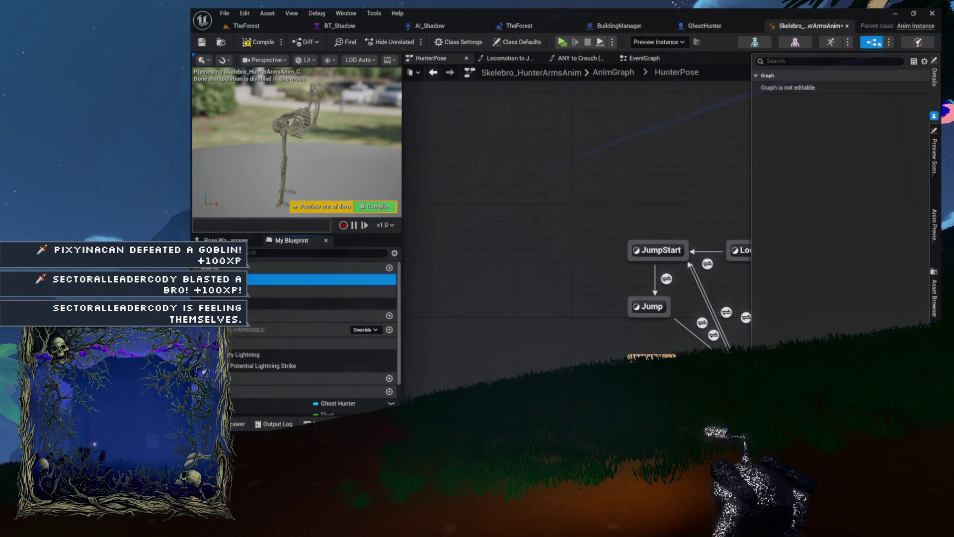
scroll(465, 226, "down", 2)
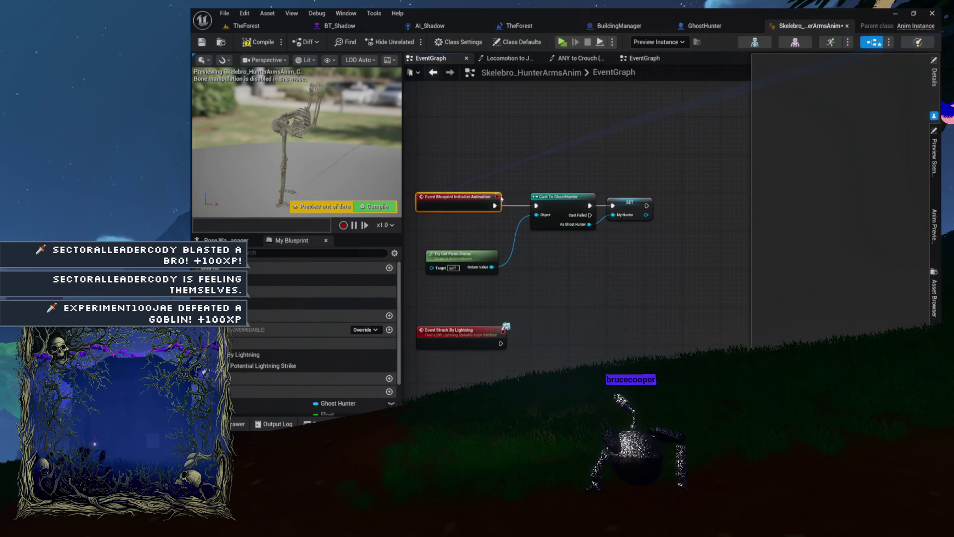
Select the Cast To GhostHunter and SET My Hunter setup nodes, then open ANY to Crouch
left_click_drag(416, 170, 677, 309)
scroll(606, 268, "up", 3)
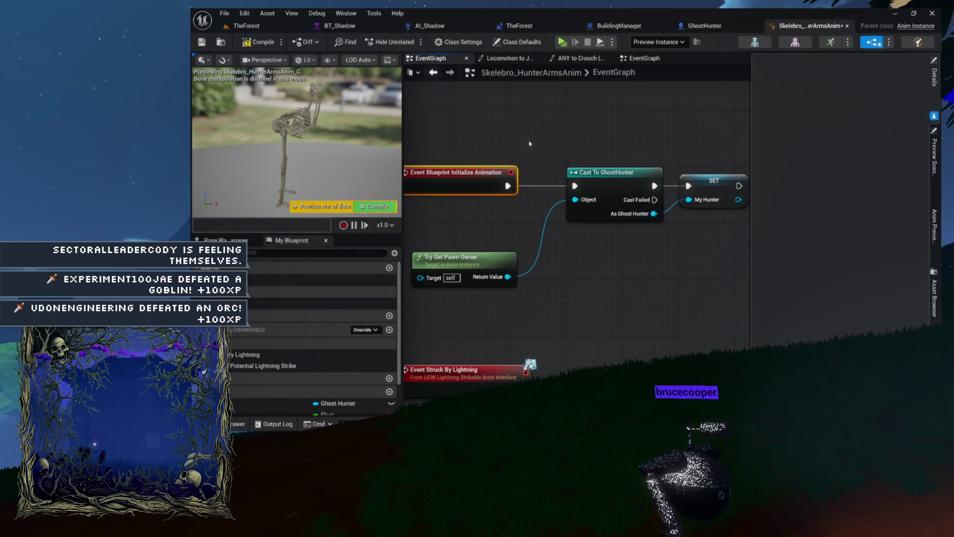
left_click_drag(618, 195, 573, 203)
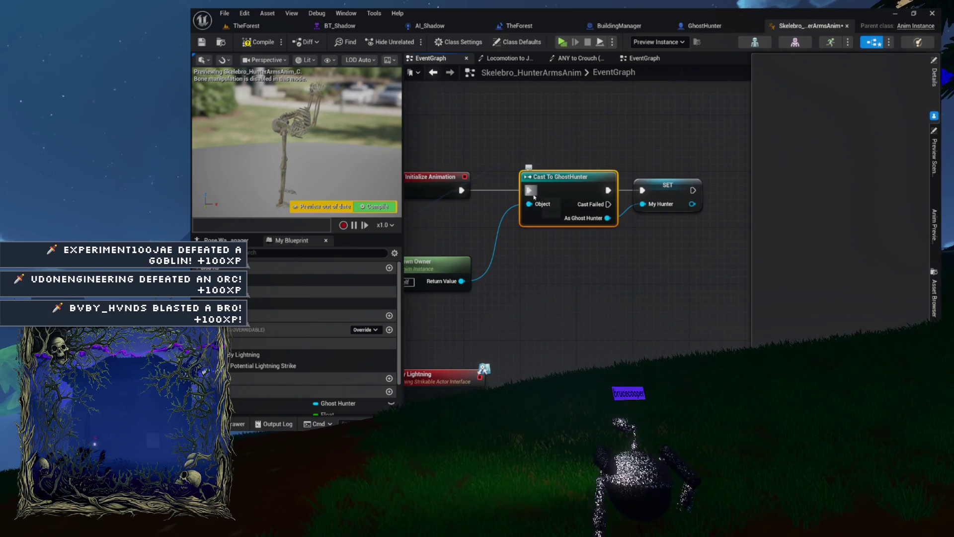
mouse_move(565, 164)
left_mouse_down()
mouse_move(666, 222)
mouse_move(679, 244)
left_mouse_up()
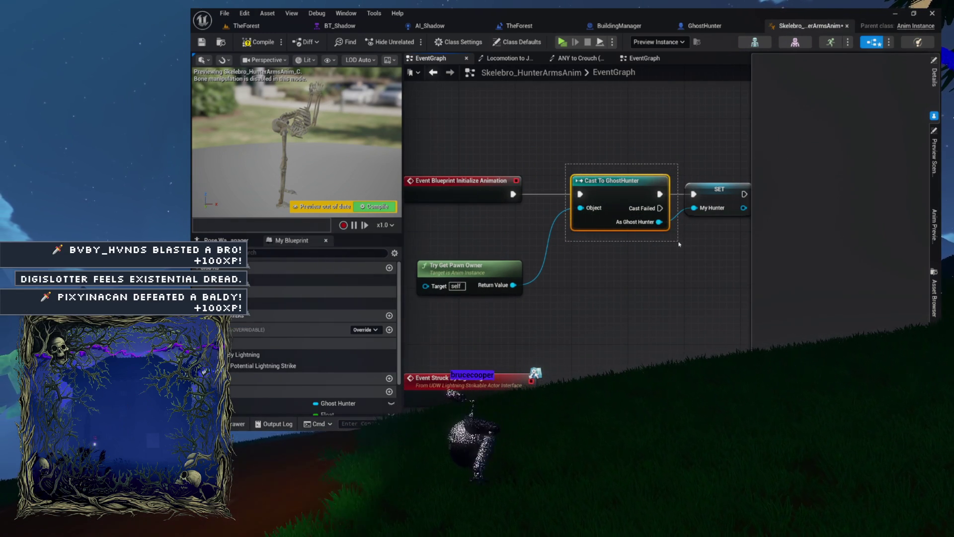
mouse_move(562, 146)
left_mouse_down()
mouse_move(626, 155)
mouse_move(723, 250)
left_mouse_up()
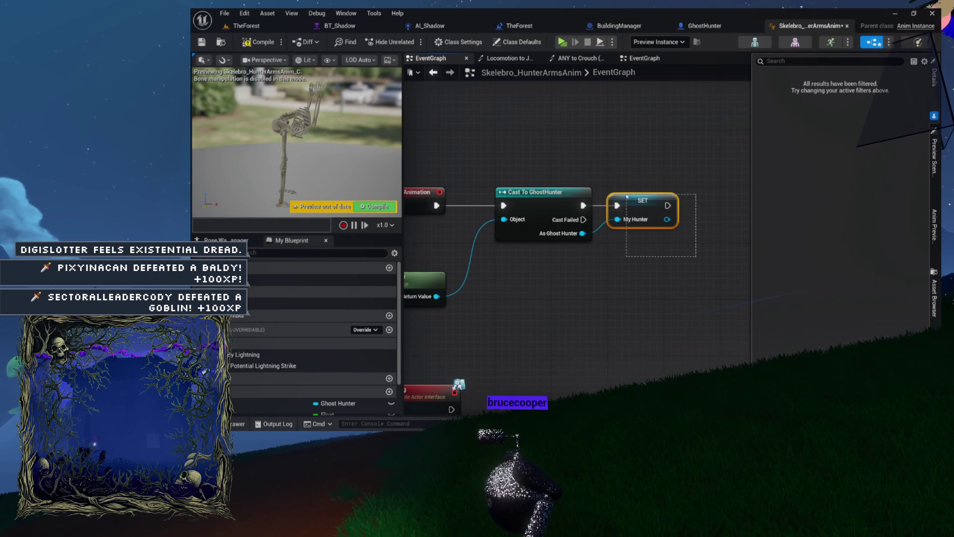
left_click_drag(626, 196, 625, 194)
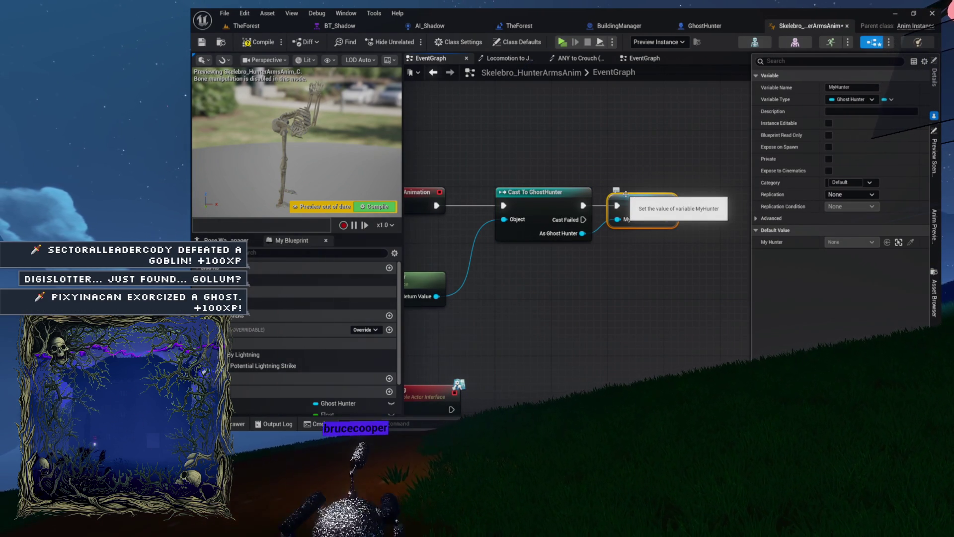
key("Home")
left_click_drag(711, 262, 723, 305)
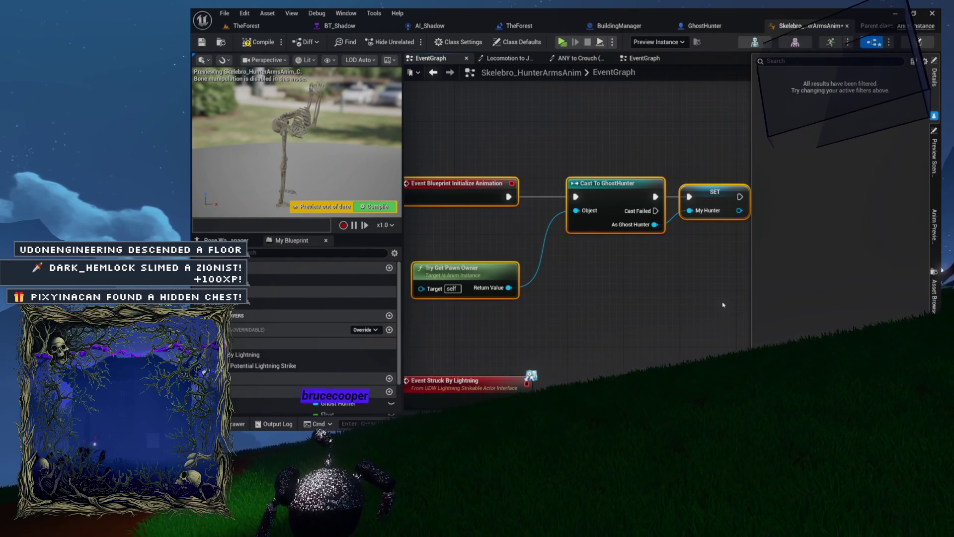
mouse_move(707, 152)
left_mouse_down()
mouse_move(520, 269)
mouse_move(473, 276)
left_mouse_up()
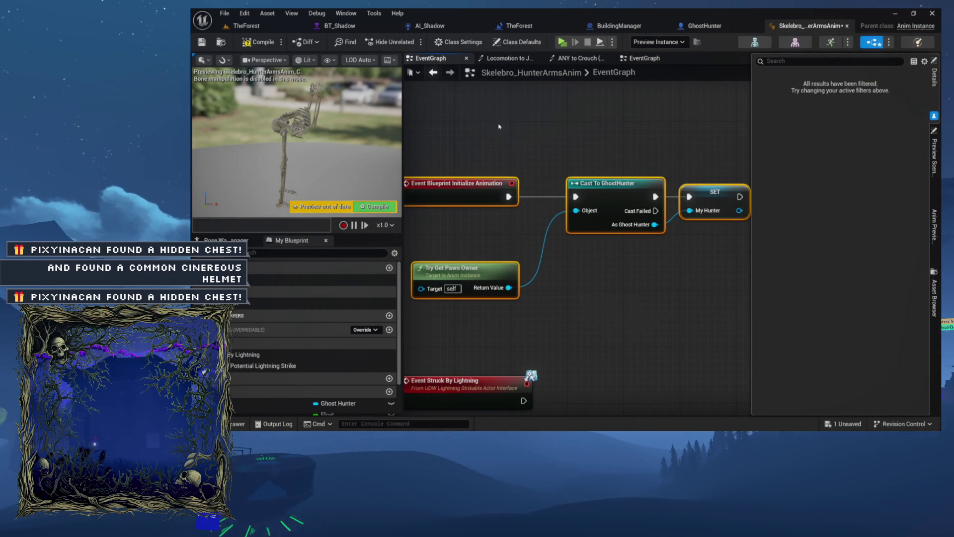
left_click_drag(491, 124, 650, 243)
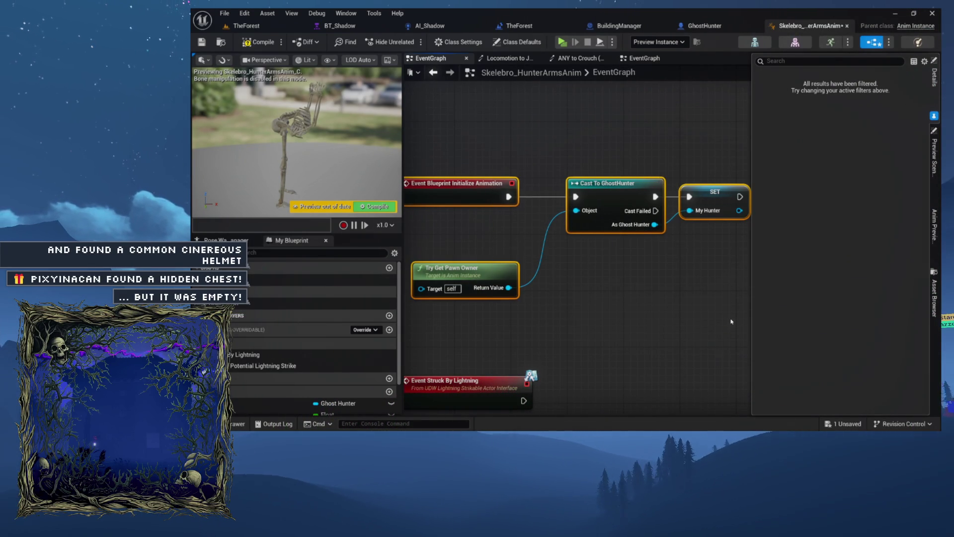
left_click_drag(619, 264, 705, 221)
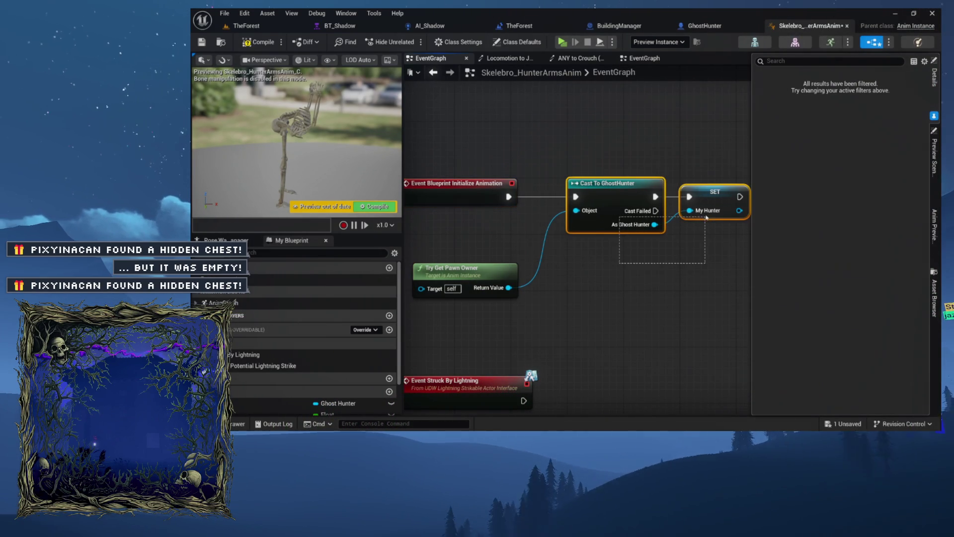
left_click(578, 59)
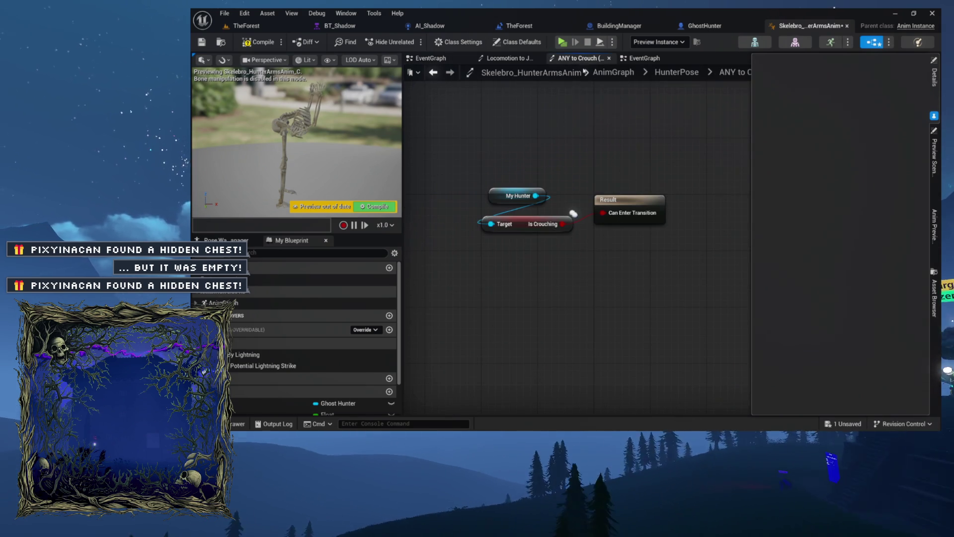
Select the Is Crouching condition nodes and jump to its SVR_Crouch setter in GhostHunter's Reppies graph
mouse_move(588, 182)
left_mouse_down()
mouse_move(660, 281)
mouse_move(634, 318)
left_mouse_up()
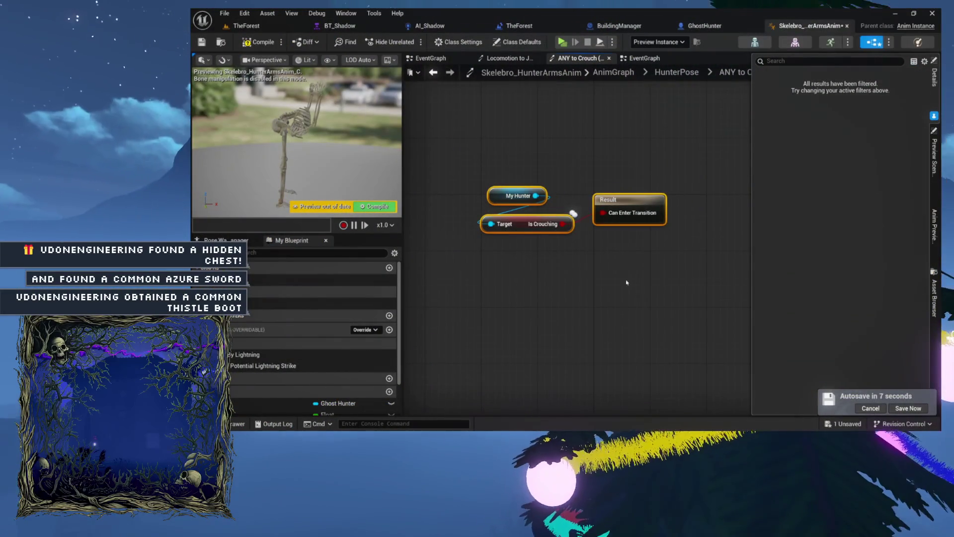
double_click(541, 224)
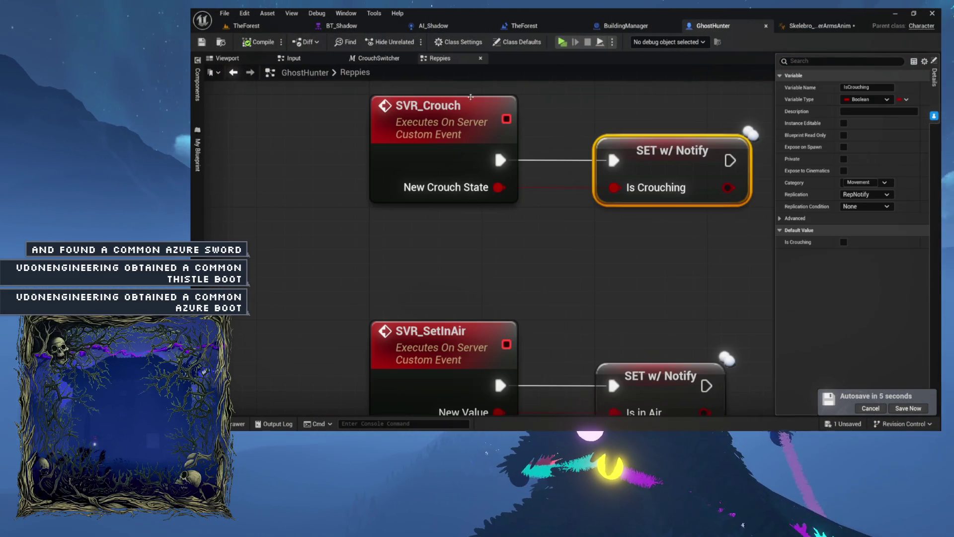
View GhostHunter's viewport, then return to Skelebro_HunterArmsAnim and select the crouch transition nodes
left_click(222, 58)
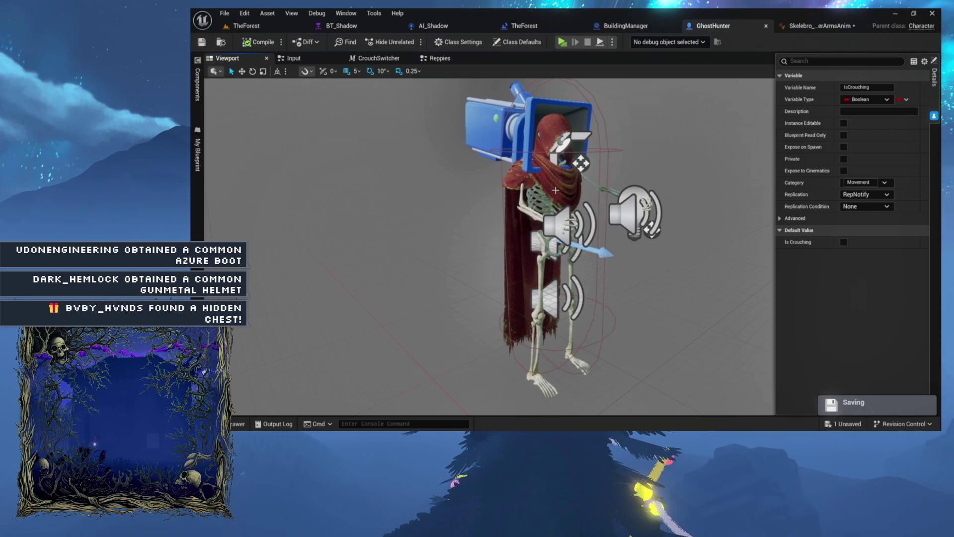
left_click(804, 27)
left_click_drag(491, 159, 678, 263)
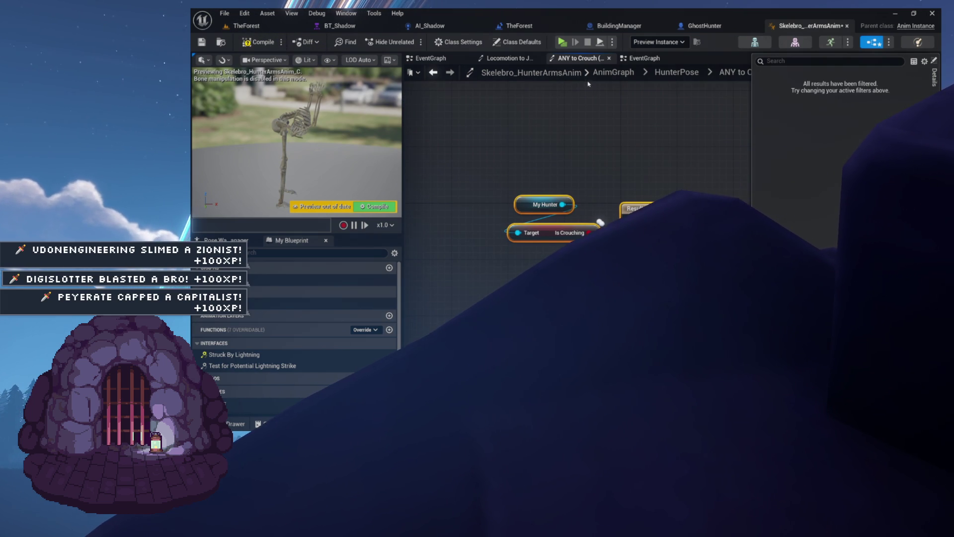
Jump to the Struck By Lightning event in the EventGraph, then open the Locomotion to Jump rule
left_click(455, 62)
double_click(234, 354)
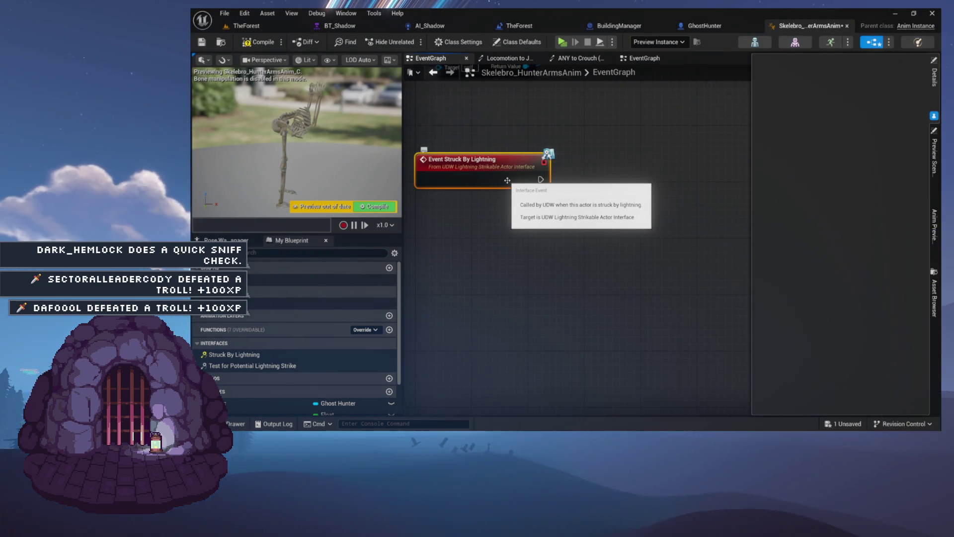
left_click_drag(561, 130, 563, 234)
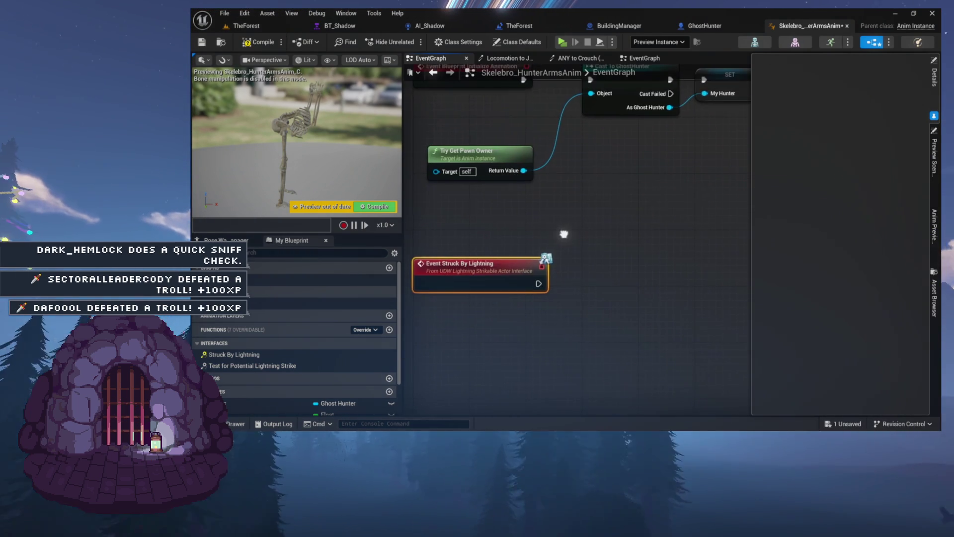
left_click_drag(501, 50, 499, 171)
mouse_move(591, 327)
left_mouse_down()
mouse_move(590, 205)
mouse_move(536, 304)
mouse_move(563, 296)
mouse_move(527, 261)
left_mouse_up()
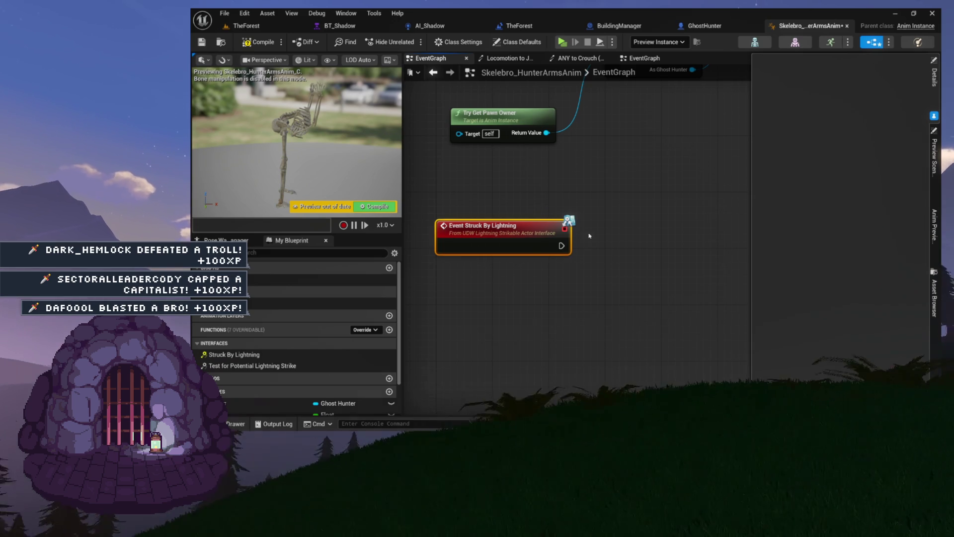
left_click(516, 60)
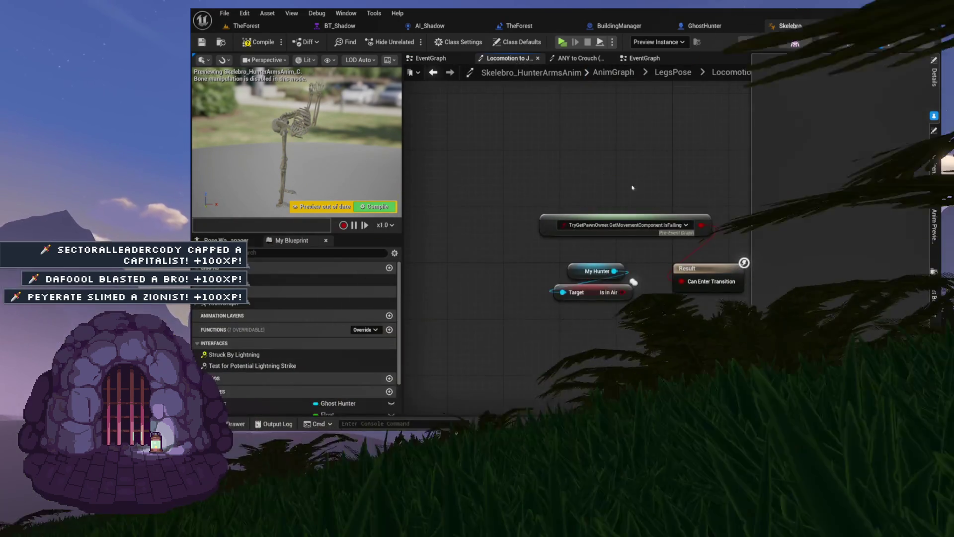
Move the Locomotion to Jump rule nodes up and left, then switch to GhostHunter
left_click_drag(553, 160, 717, 319)
left_click_drag(745, 260, 666, 224)
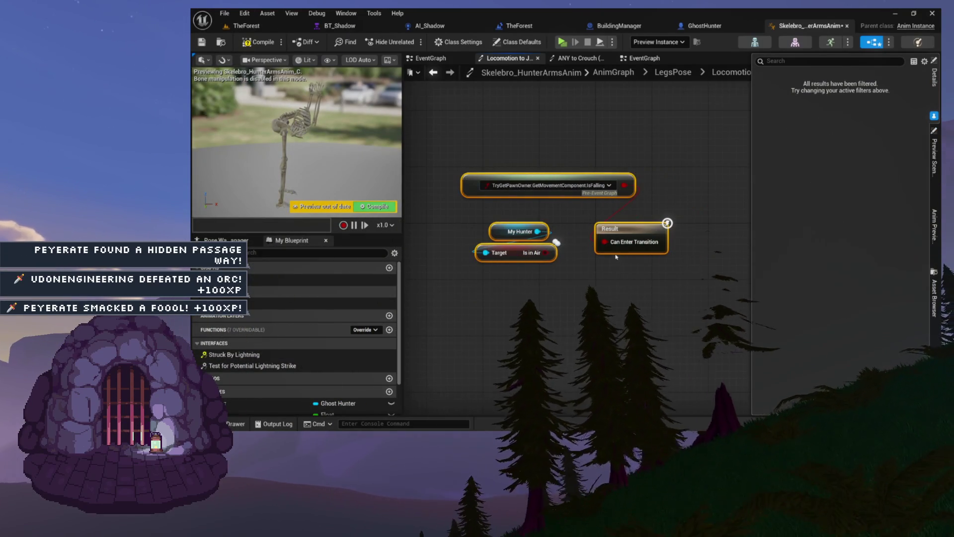
left_click(705, 26)
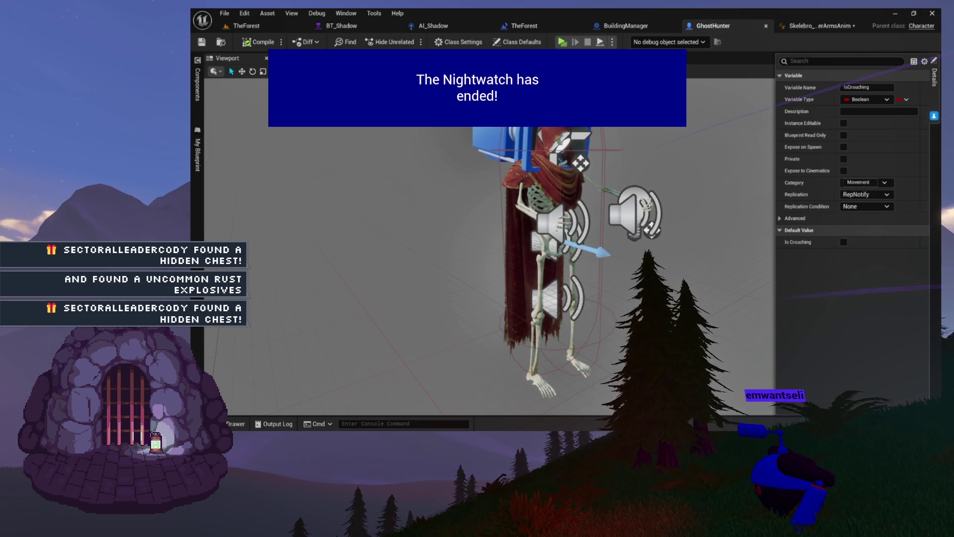
Close the GhostHunter blueprint
left_click(265, 30)
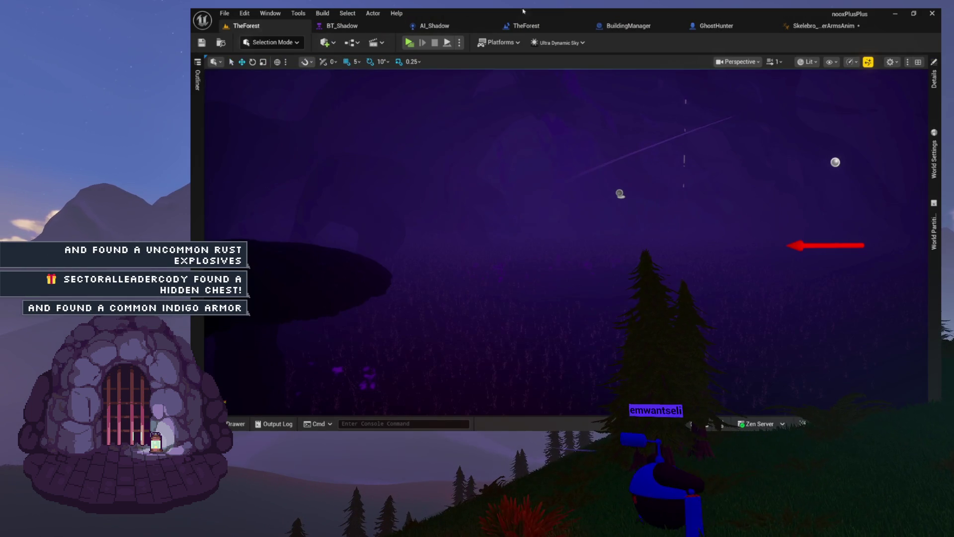
left_click(759, 27)
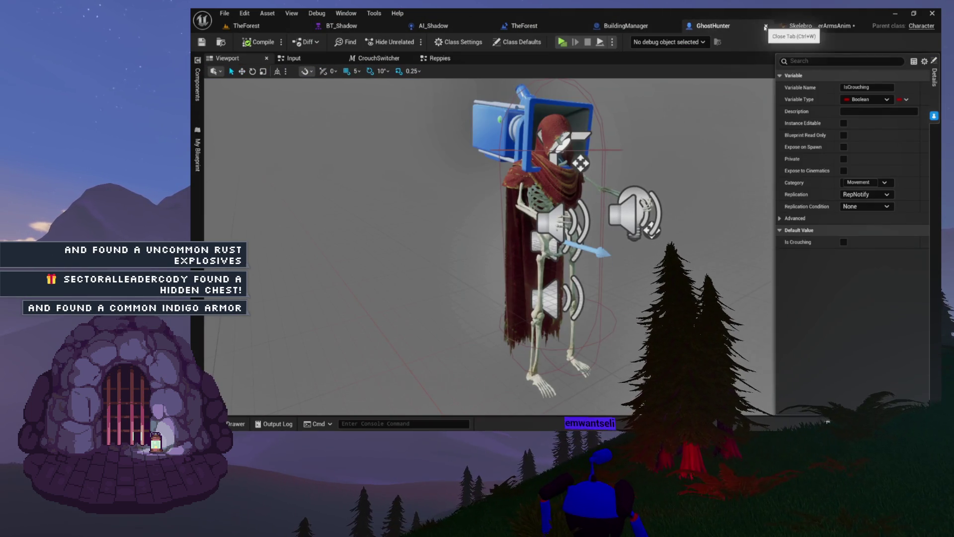
left_click(765, 27)
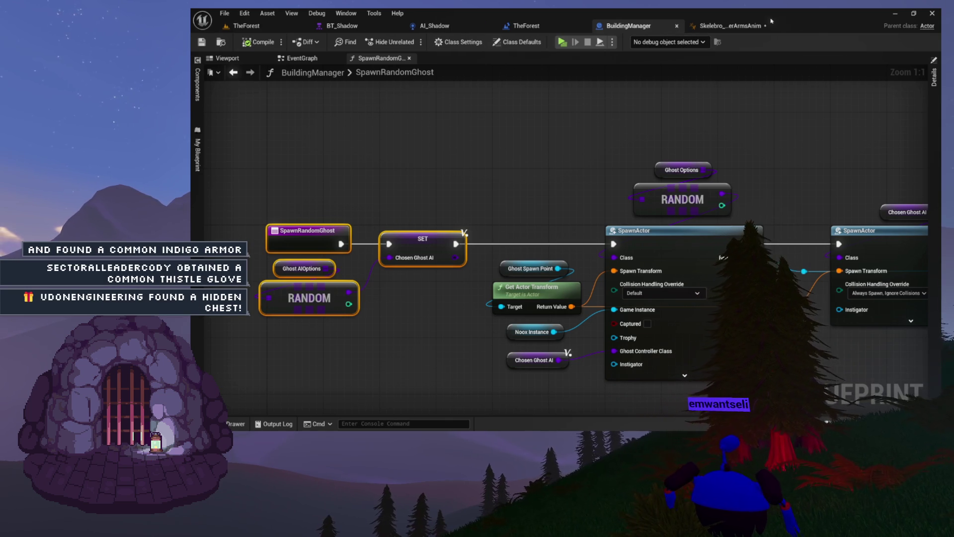
Compile Skelebro_HunterArmsAnim and close it
left_click(756, 27)
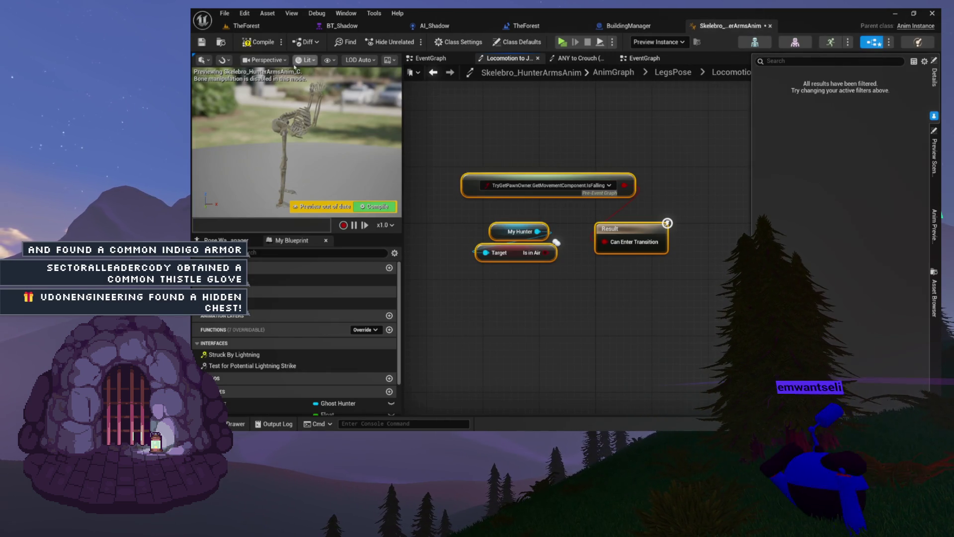
left_click(267, 45)
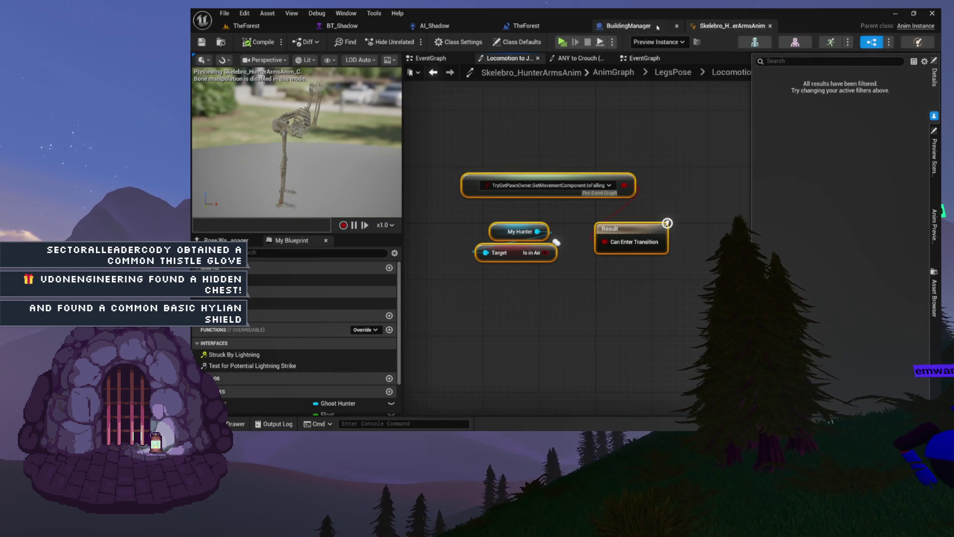
left_click(769, 26)
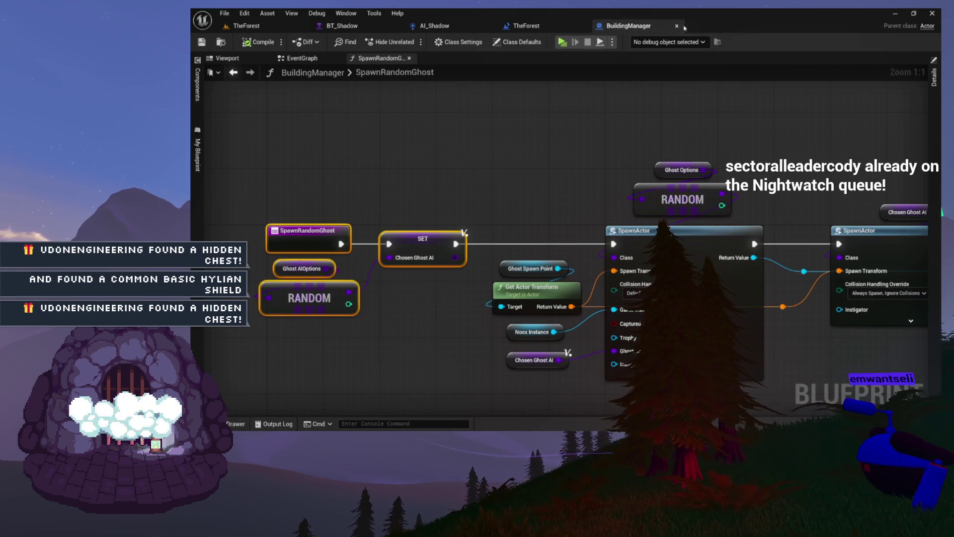
Bring SpawnRandomGhost's entry, RANDOM and SET nodes into view and clear the selection
left_click(614, 130)
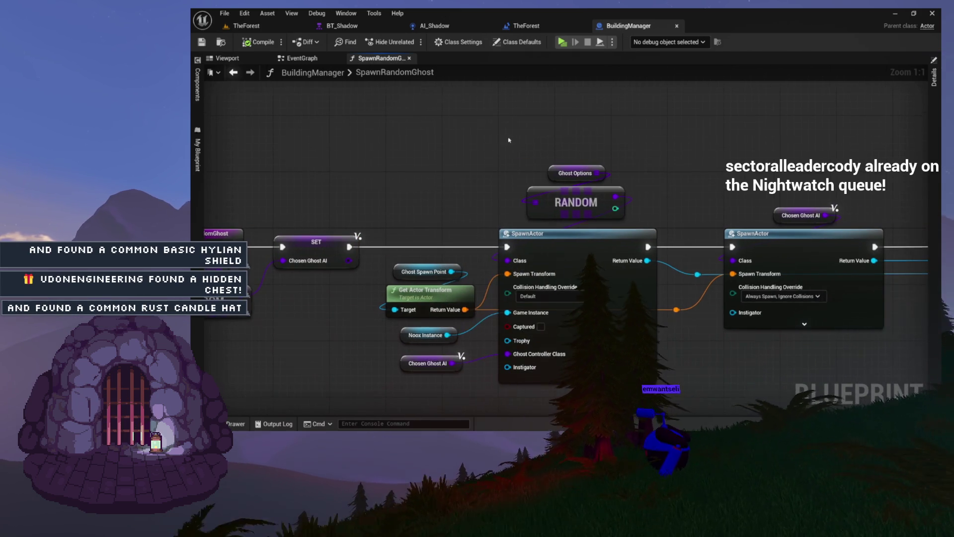
left_click_drag(554, 163, 773, 309)
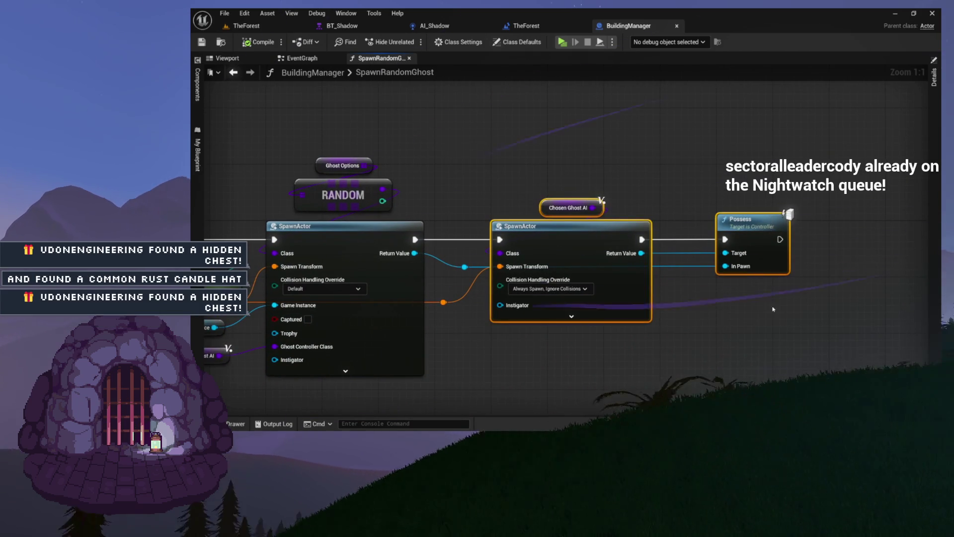
left_click(773, 309)
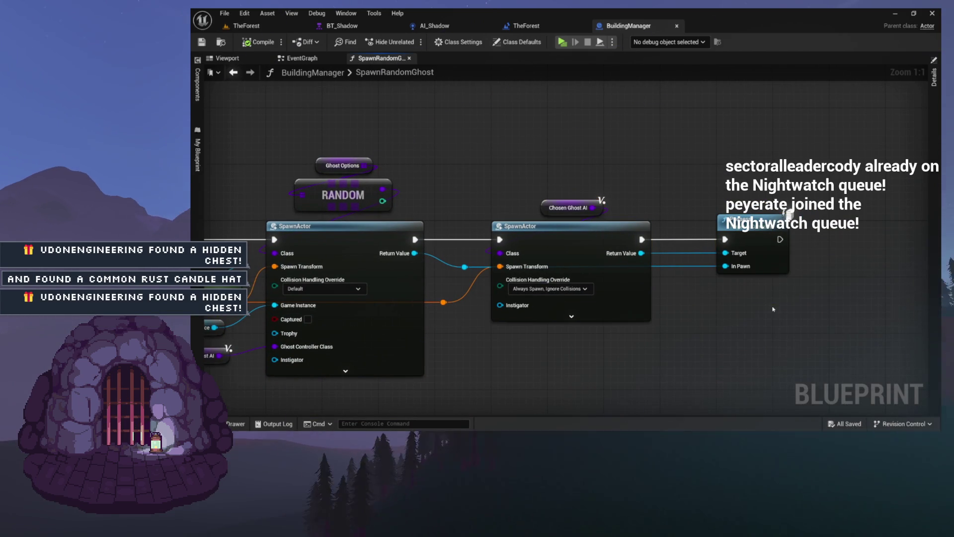
left_click_drag(659, 134, 854, 145)
mouse_move(658, 134)
left_mouse_down()
mouse_move(623, 140)
mouse_move(605, 109)
mouse_move(538, 108)
mouse_move(685, 119)
mouse_move(543, 206)
left_mouse_up()
left_click_drag(362, 123, 602, 288)
scroll(572, 276, "up", 7)
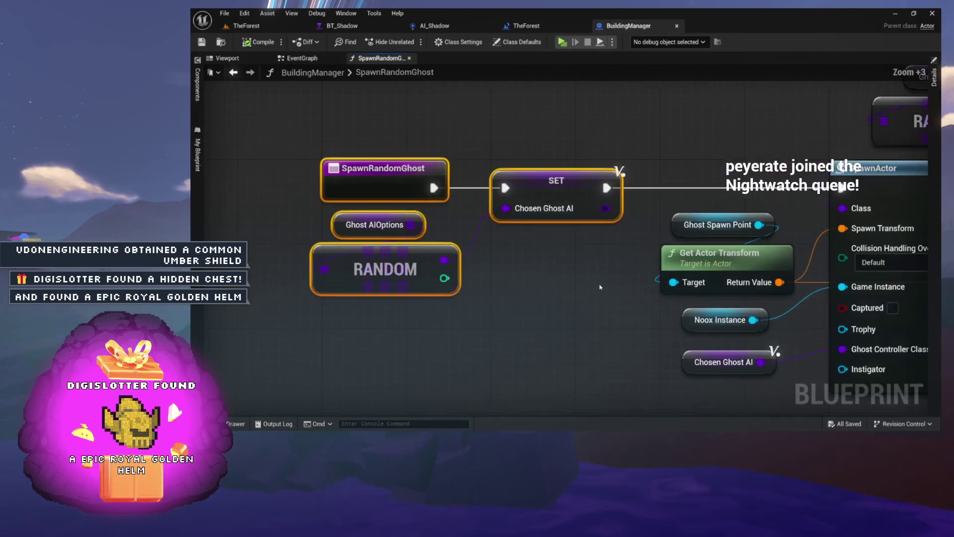
mouse_move(532, 259)
left_mouse_down()
mouse_move(602, 249)
mouse_move(602, 320)
left_mouse_up()
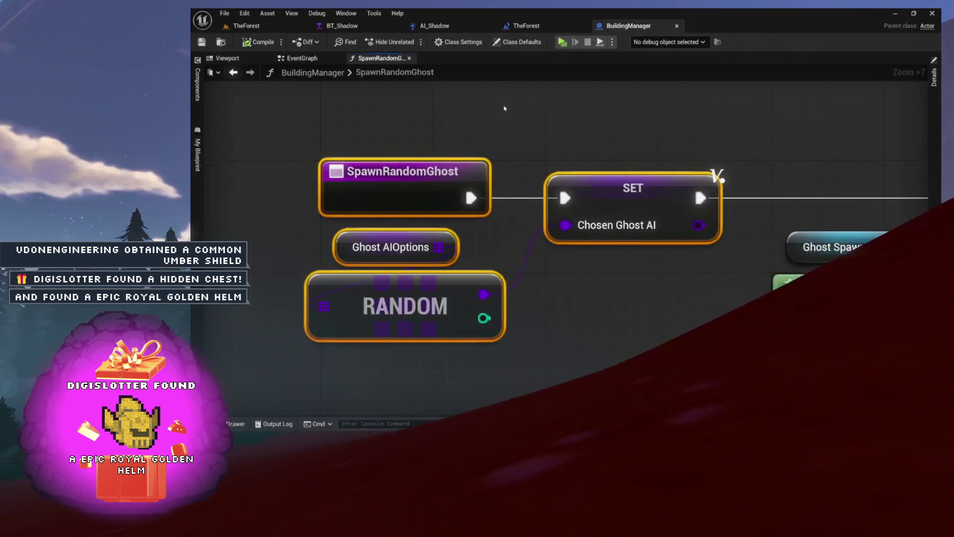
left_click(474, 99)
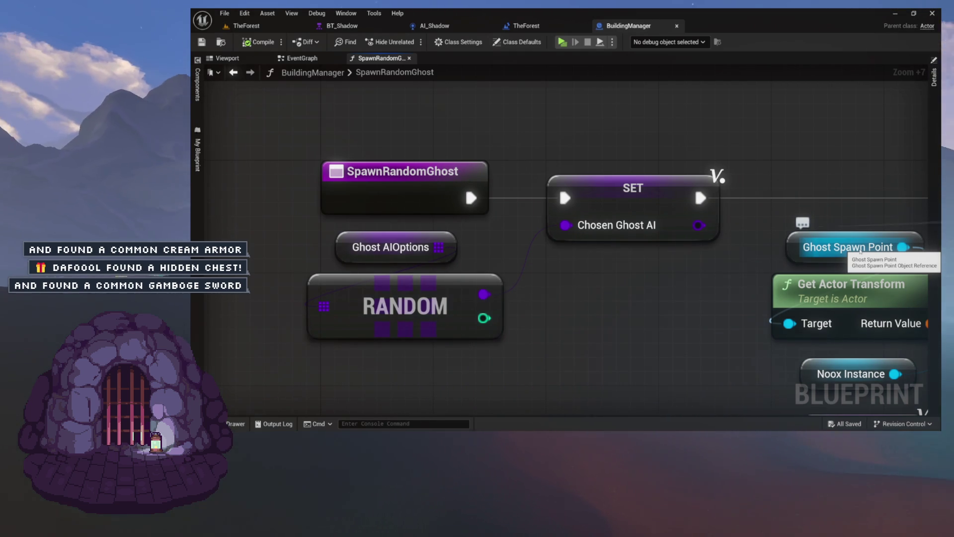
Show BuildingManager's Class Defaults with the Ghost Options and Ghost AIOptions arrays
scroll(613, 136, "down", 10)
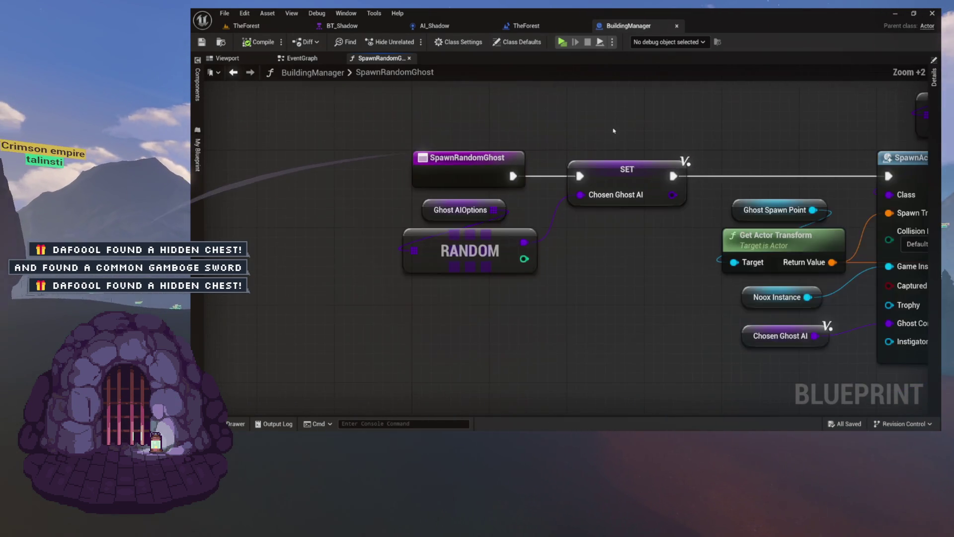
scroll(610, 131, "up", 3)
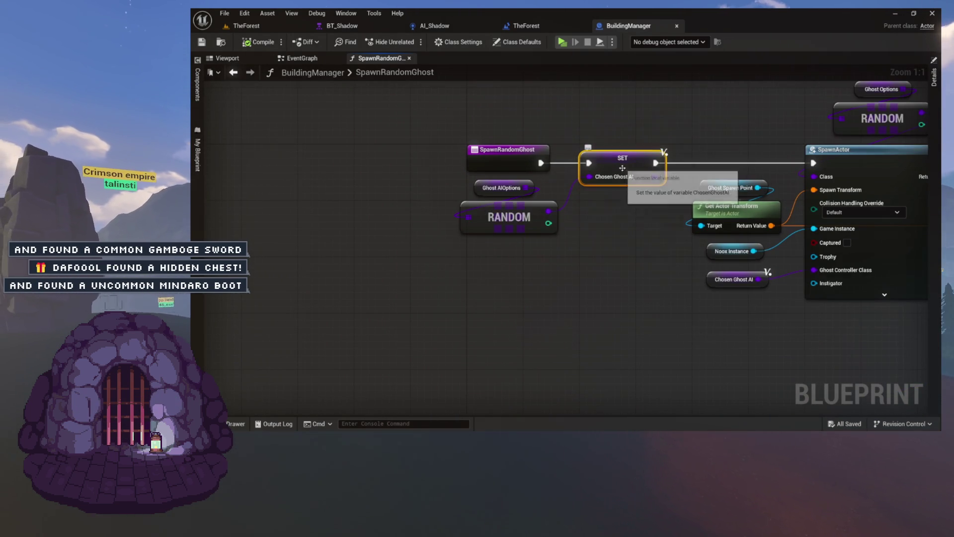
left_click(507, 44)
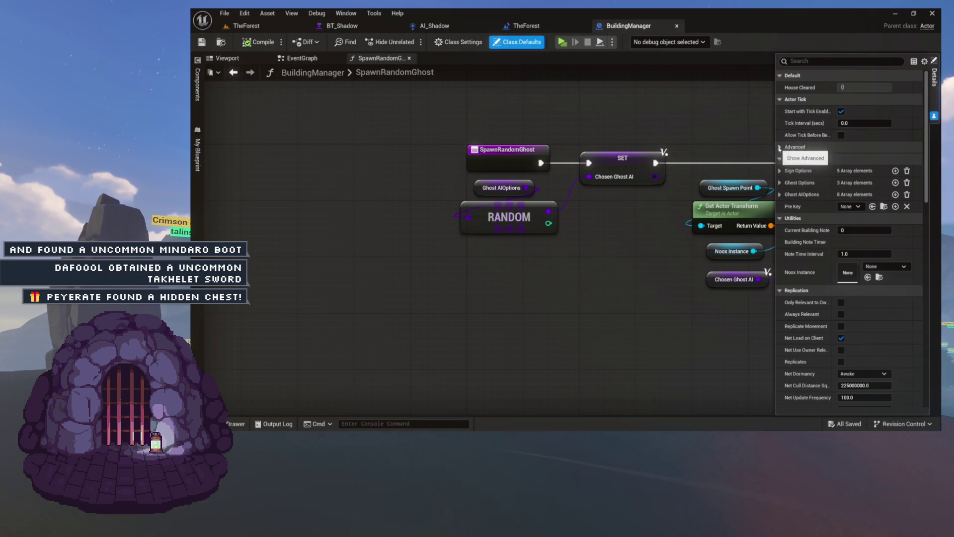
Collapse all Details categories, inspect the Chosen Ghost AI SET node, then show TheForest's Outliner
left_click(925, 61)
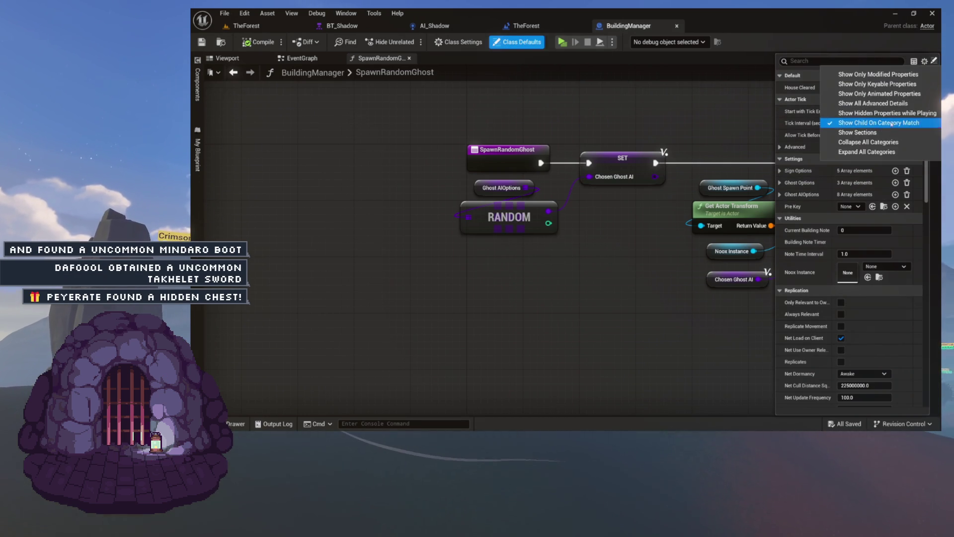
left_click(841, 145)
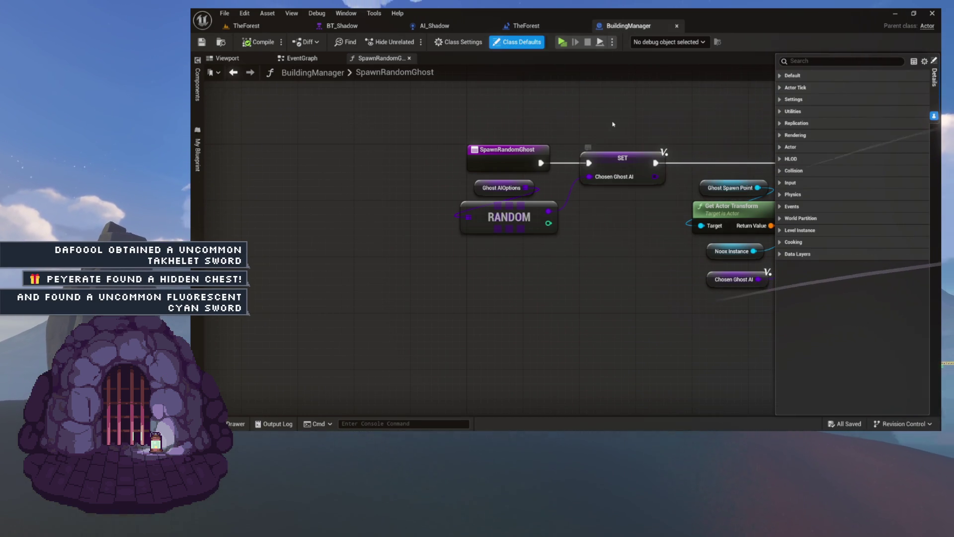
left_click(627, 163)
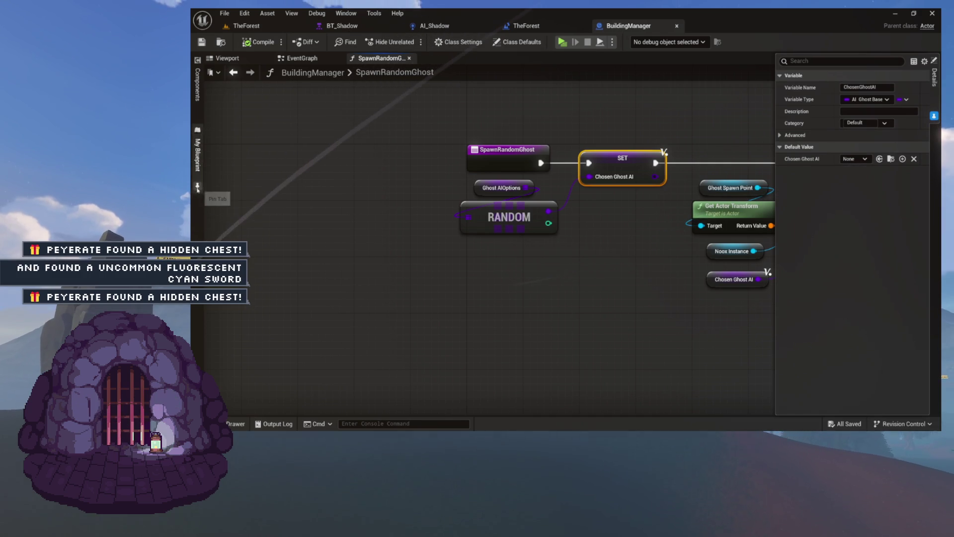
left_click(197, 154)
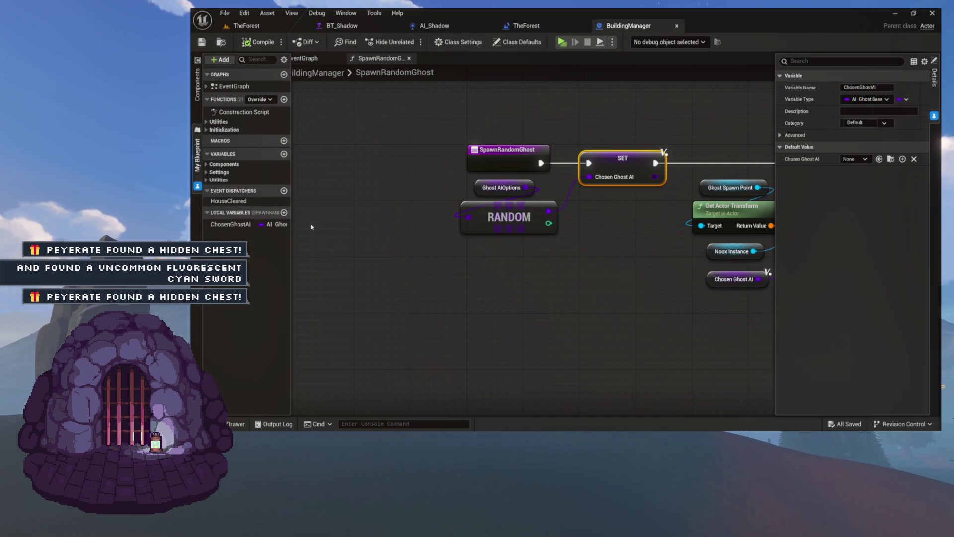
scroll(577, 224, "down", 2)
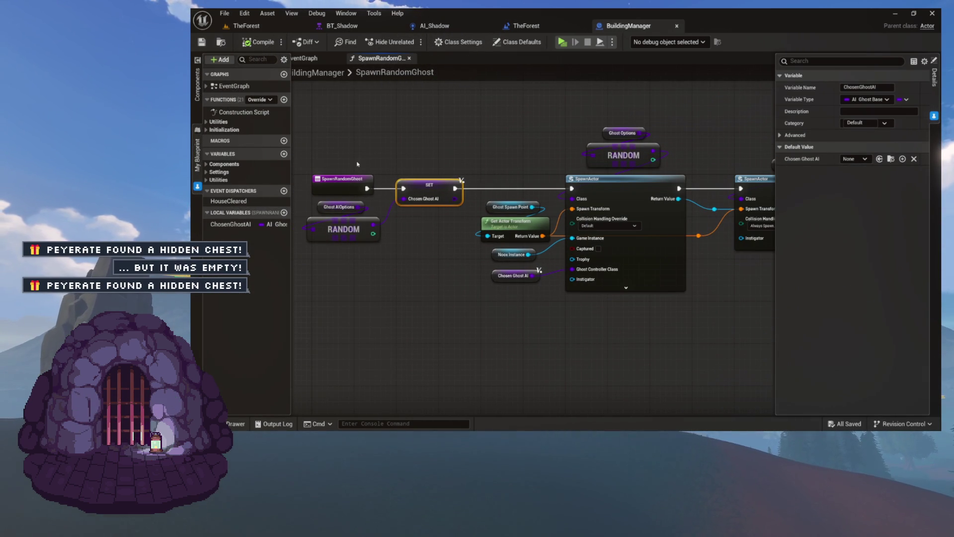
left_click(256, 24)
left_click(198, 119)
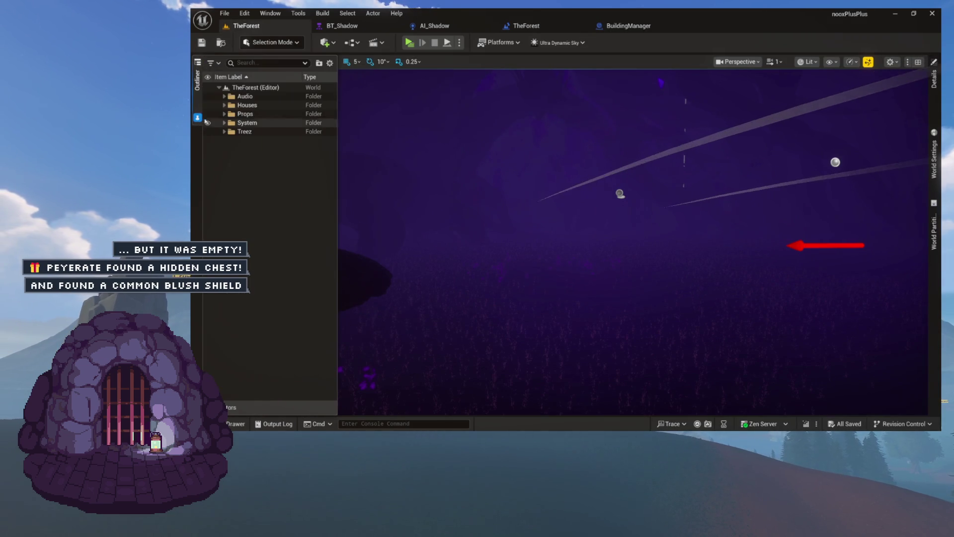
Select BuildingManager under Houses and expand, then collapse, its five Ghost Options in Settings
left_click(225, 105)
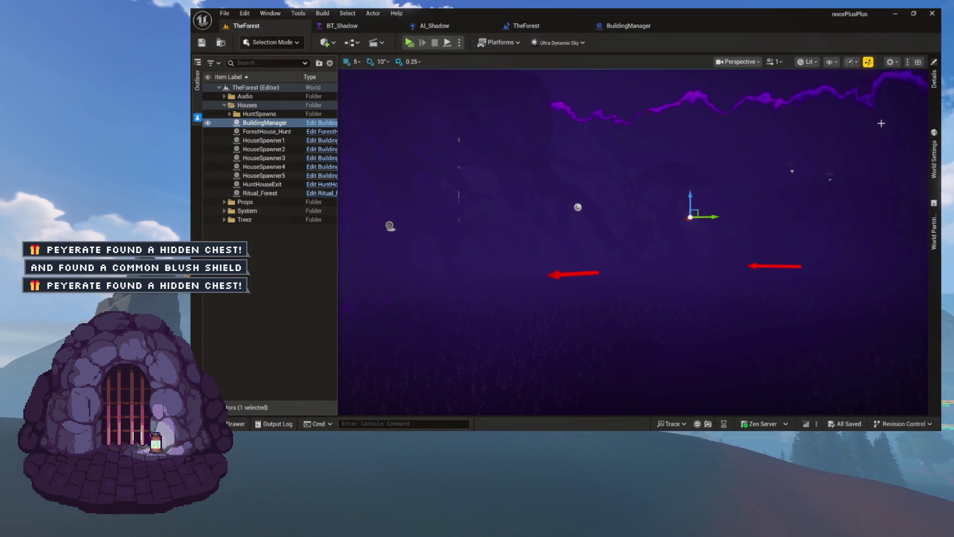
left_click(934, 118)
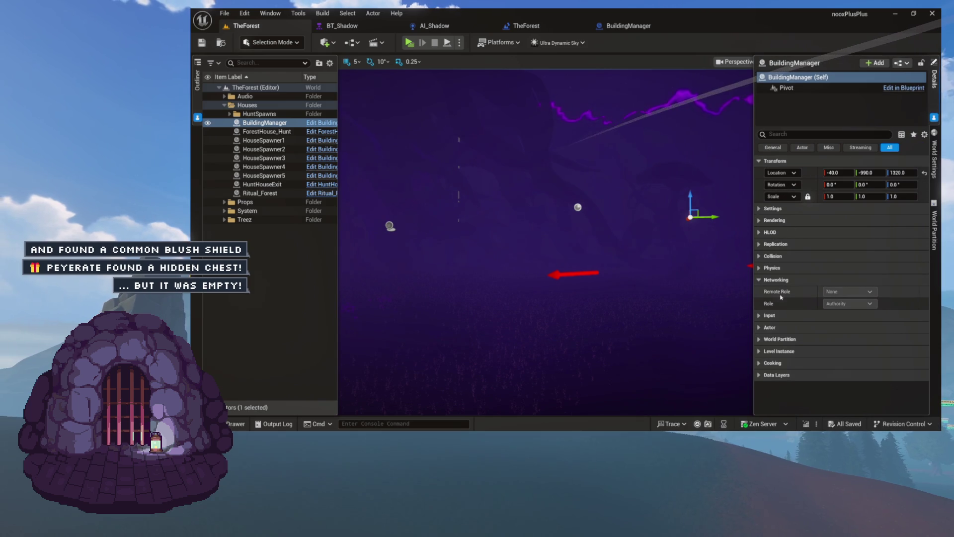
left_click(802, 209)
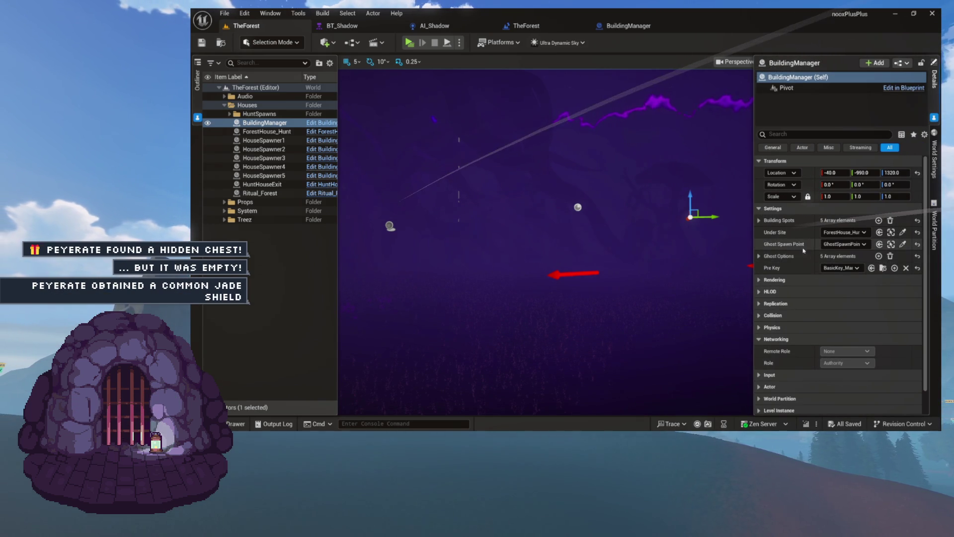
left_click(760, 256)
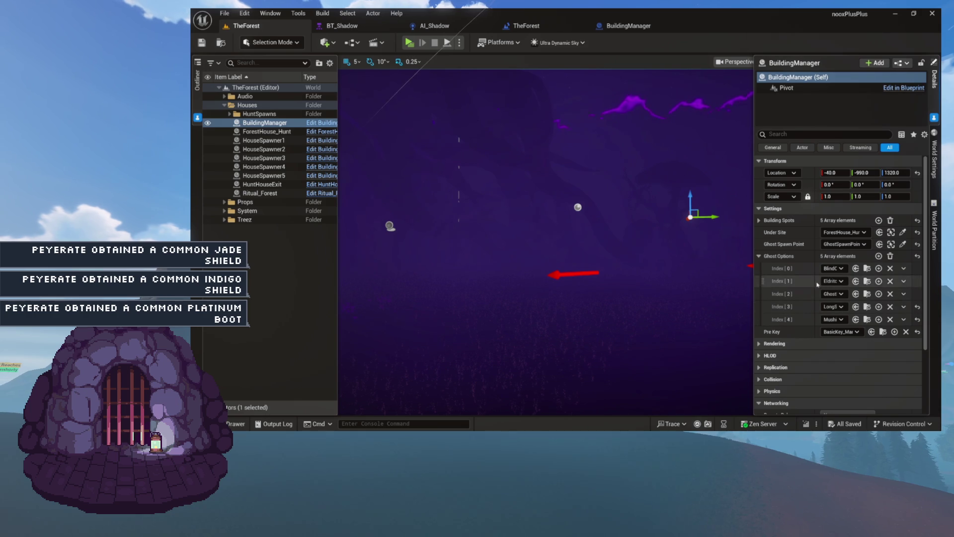
left_click(760, 256)
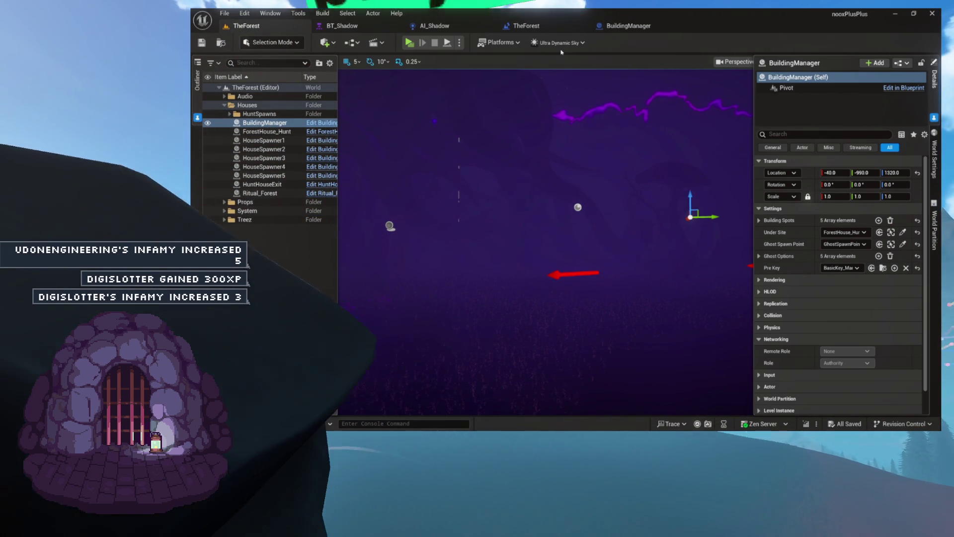
In BuildingManager's graph, shift the RANDOM and Ghost AIOptions nodes down-left and add a new variable
left_click(628, 26)
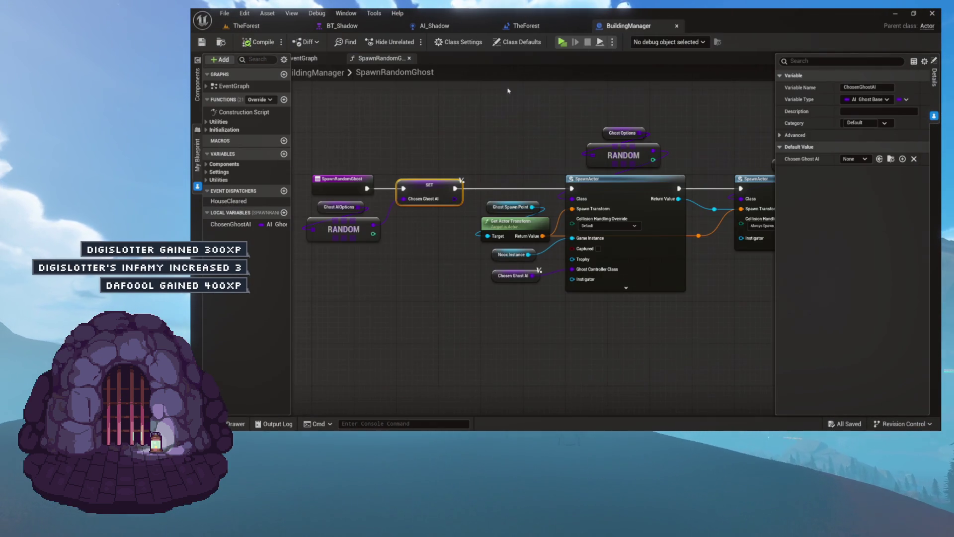
scroll(454, 179, "up", 2)
left_click_drag(502, 141, 584, 226)
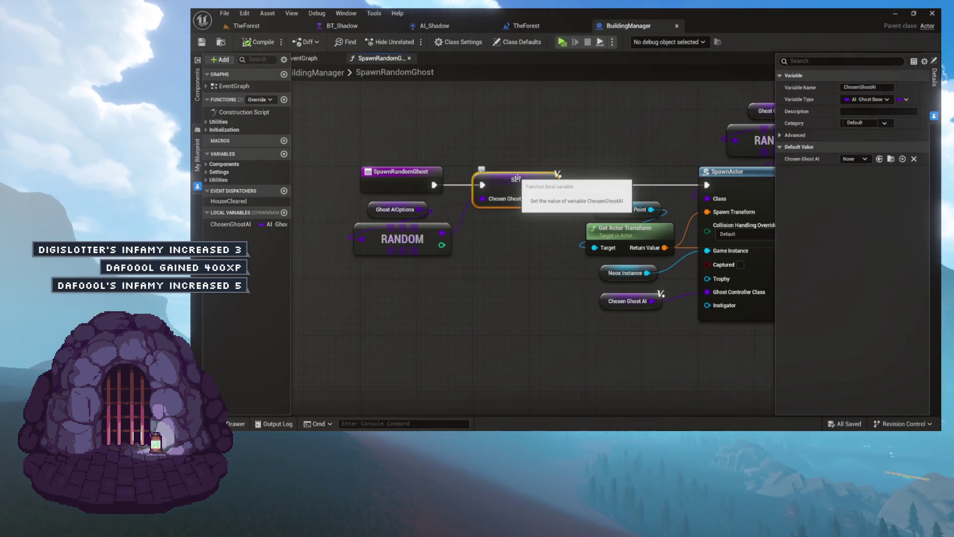
left_click_drag(516, 177, 570, 148)
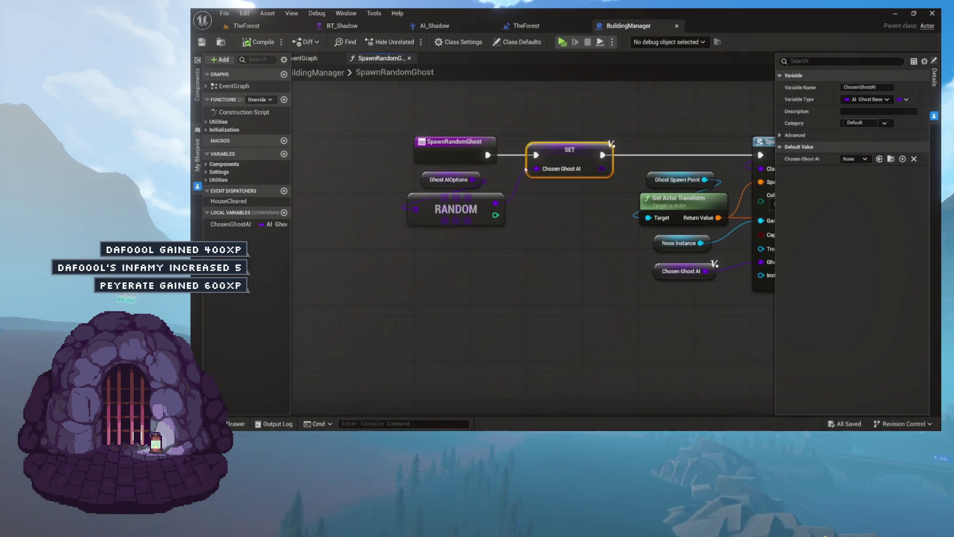
left_click(456, 209)
left_click(448, 179, "shift")
left_click_drag(455, 212, 393, 226)
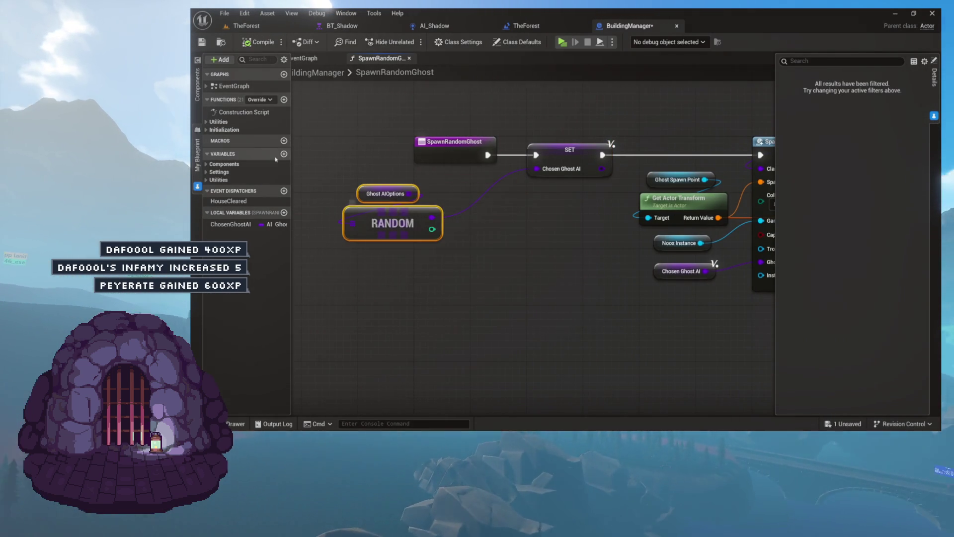
left_click_drag(398, 298, 451, 249)
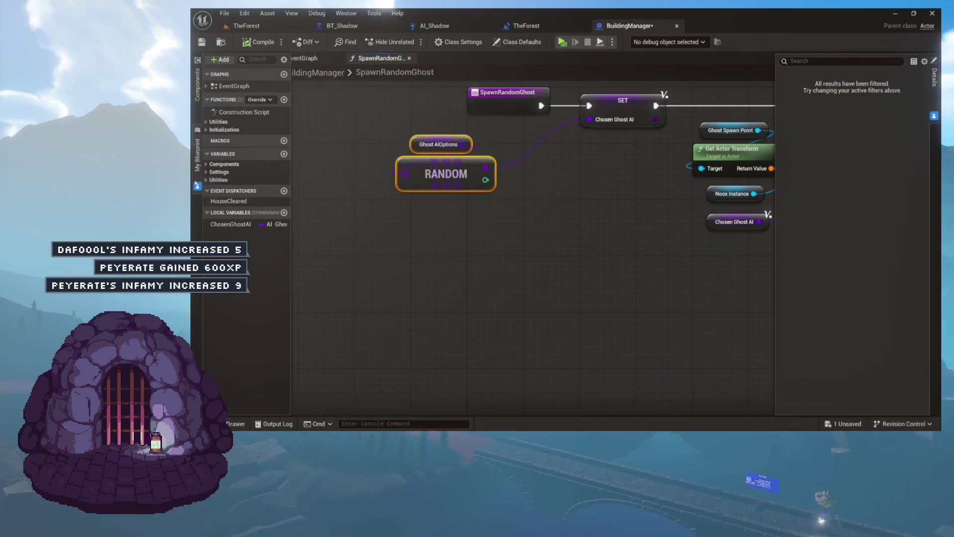
left_click(283, 154)
type("GhostTypeOverride")
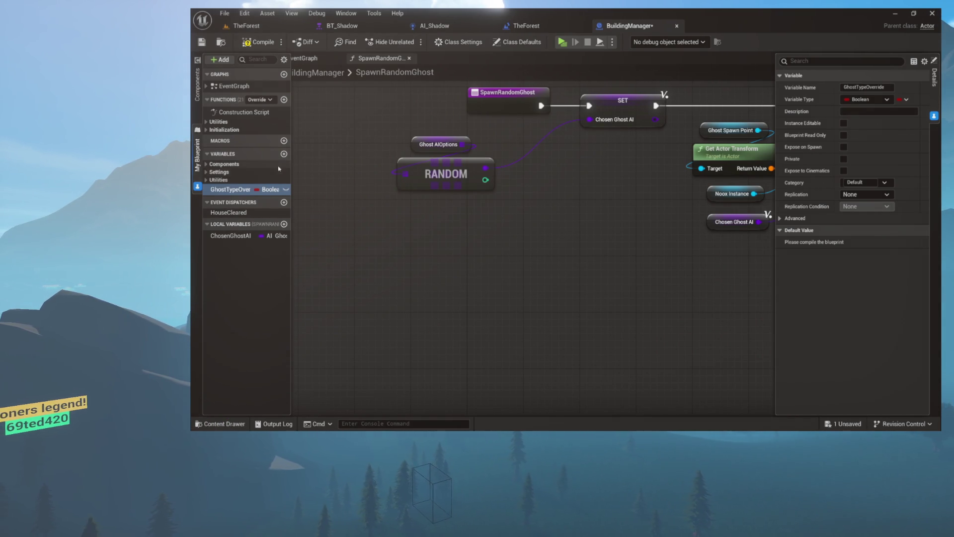
Make GhostTypeOverride an AI Ghost Base class reference with its default left as None
left_click(271, 190)
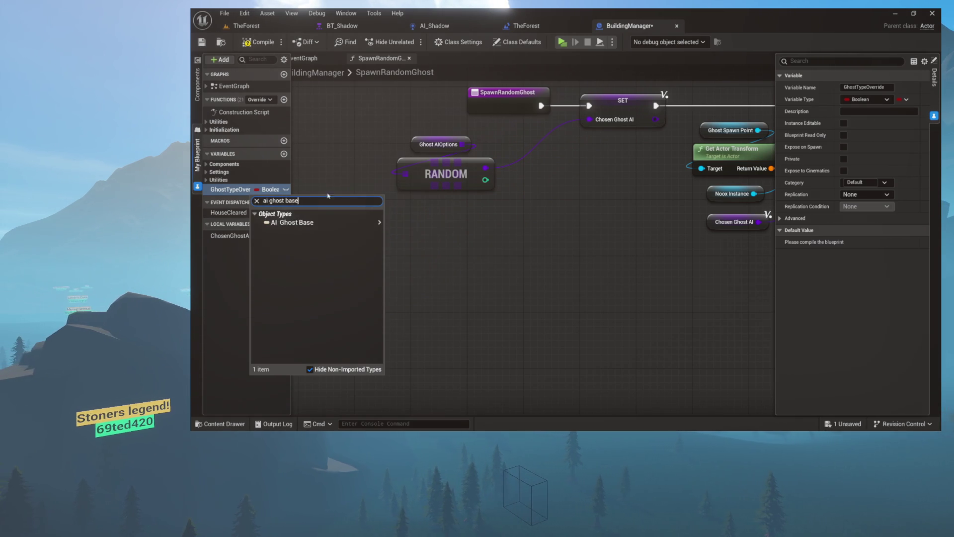
left_click(401, 233)
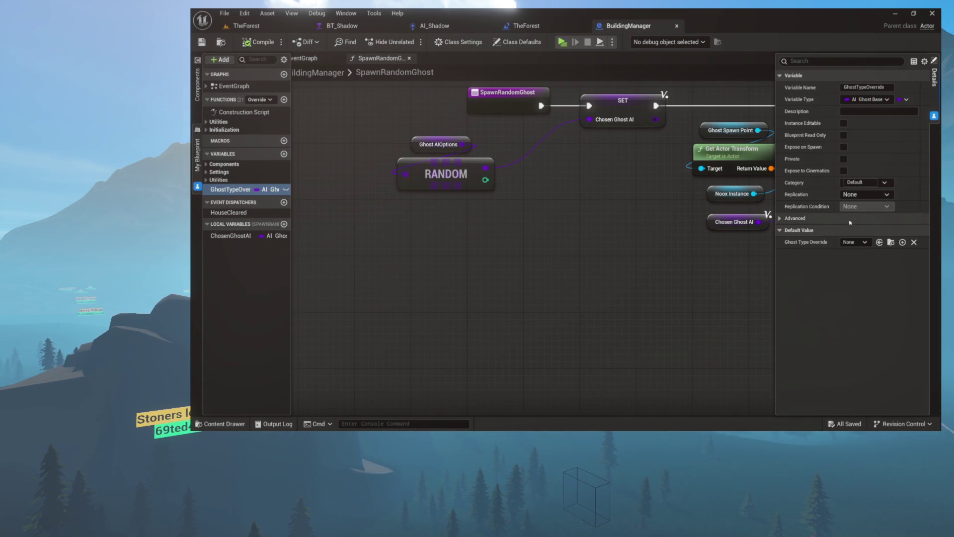
left_click(863, 243)
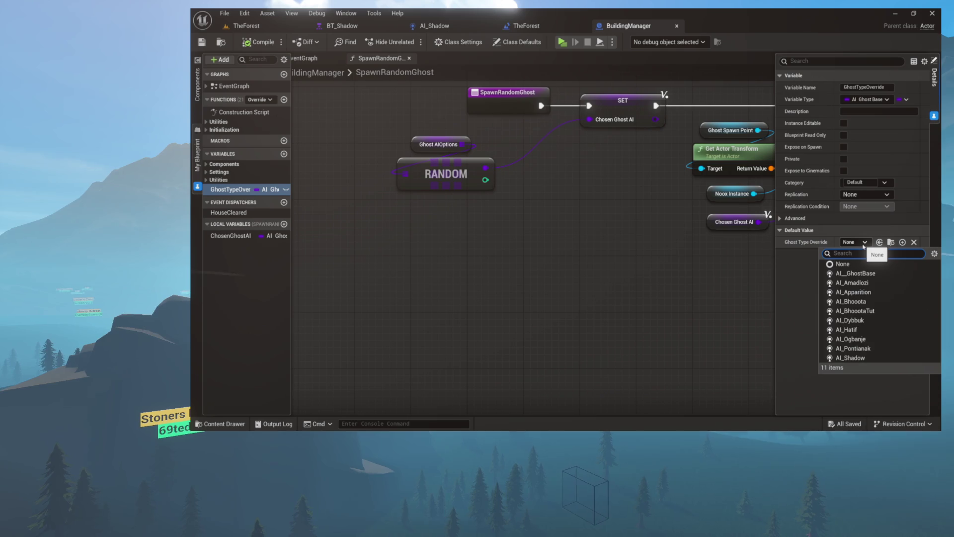
left_click(863, 245)
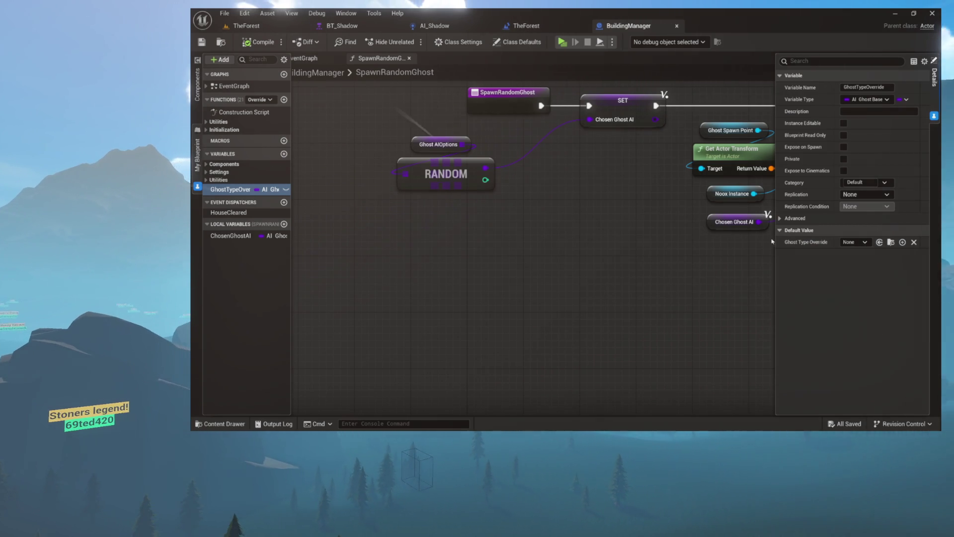
Move GhostTypeOverride into Settings, compile and save, and place its getter in the graph
left_click_drag(230, 190, 218, 172)
left_click(258, 42)
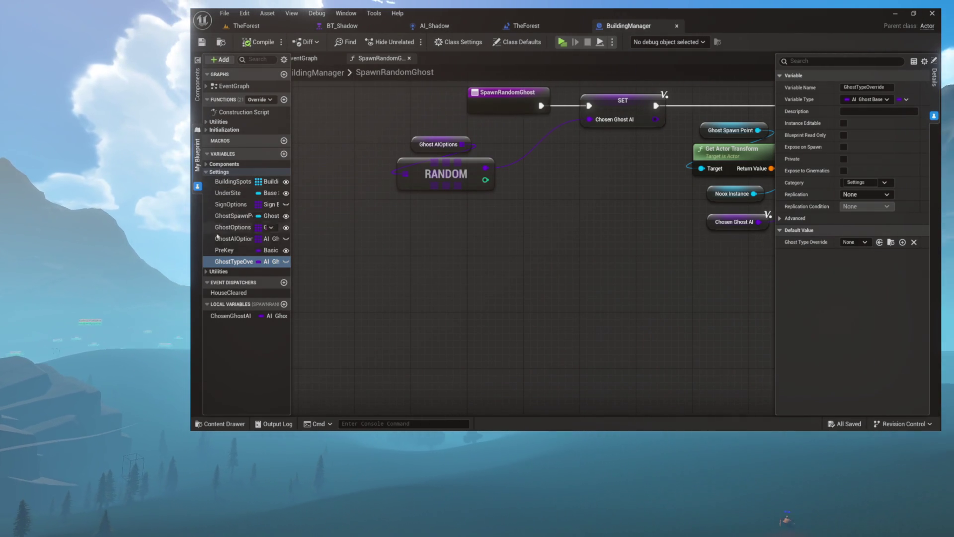
left_click_drag(234, 262, 403, 231)
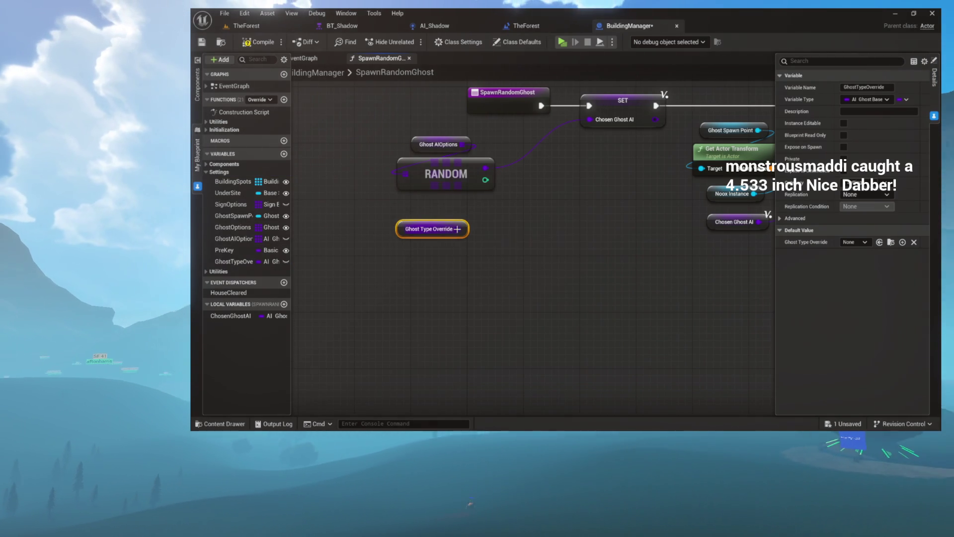
Add an Is Valid Class node off Ghost Type Override and a Select node feeding Chosen Ghost AI
left_click_drag(461, 229, 499, 211)
type("isvalid")
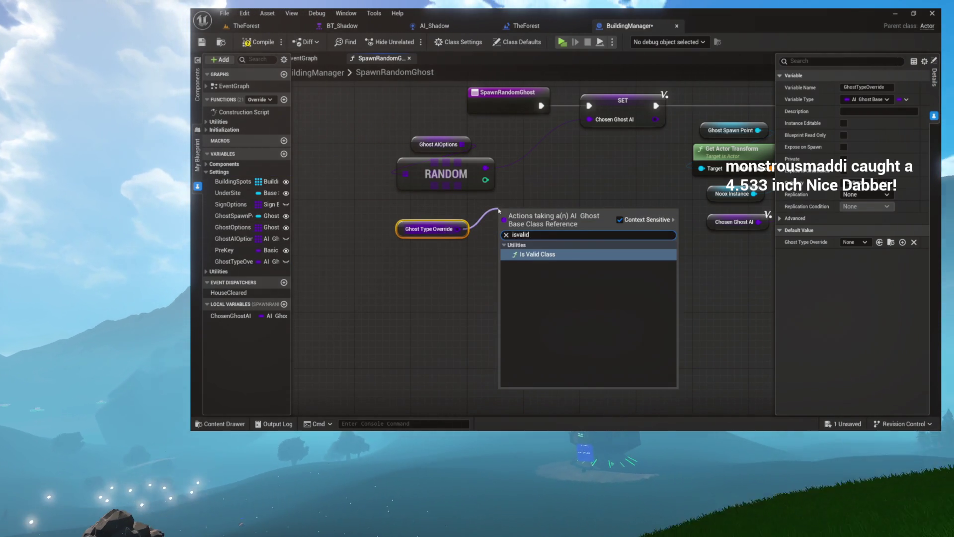
key("Return")
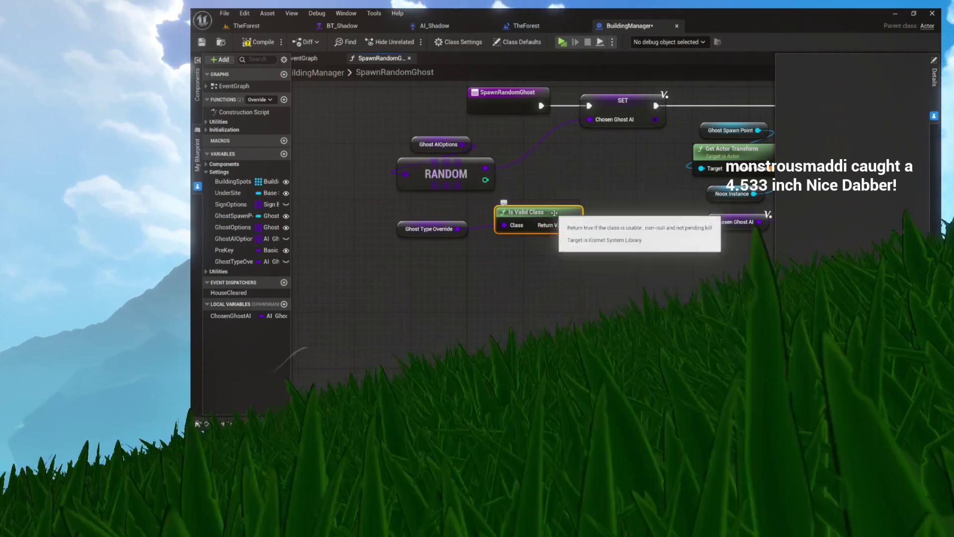
mouse_move(589, 120)
left_mouse_down()
mouse_move(640, 153)
mouse_move(636, 160)
left_mouse_up()
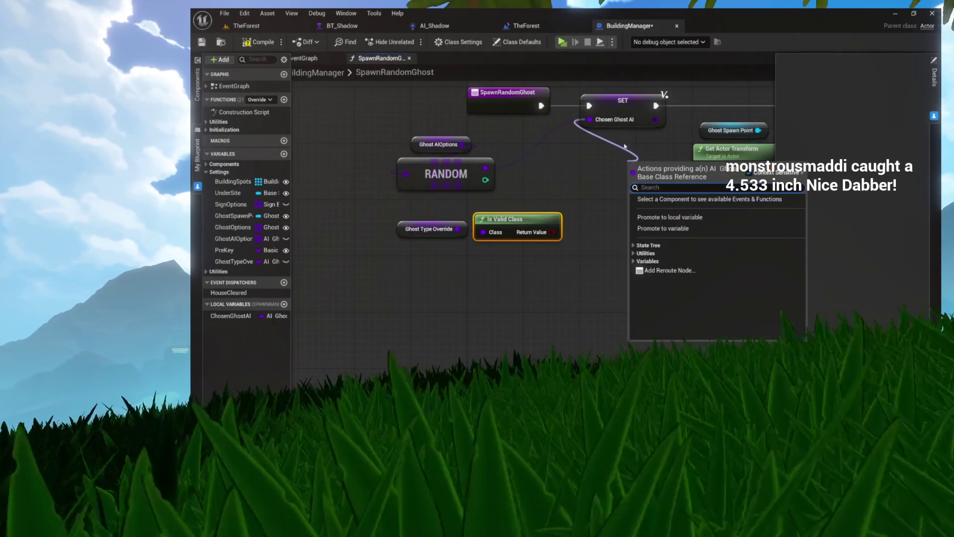
type("select")
key("Return")
left_click_drag(655, 159, 620, 173)
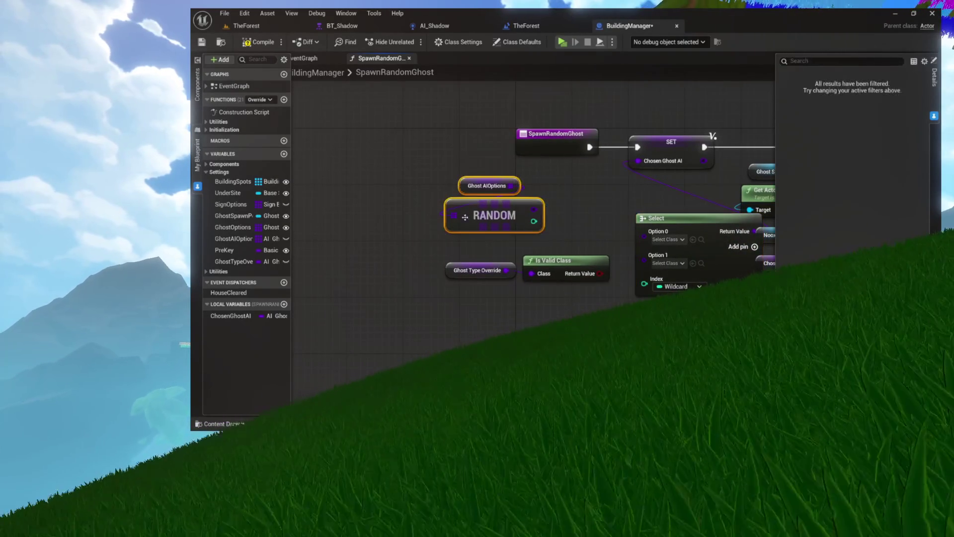
Rearrange Ghost AIOptions, RANDOM, Ghost Type Override, Is Valid Class and Select nodes for wiring
left_click_drag(460, 220, 397, 199)
left_click_drag(547, 264, 462, 286)
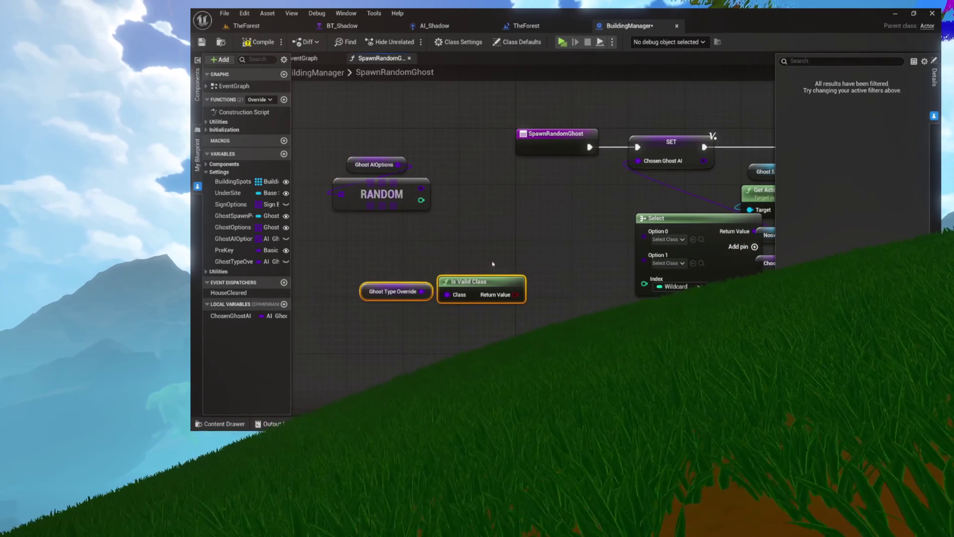
left_click_drag(681, 231, 610, 217)
mouse_move(672, 184)
left_mouse_down()
mouse_move(735, 187)
mouse_move(650, 180)
left_mouse_up()
left_click(640, 150)
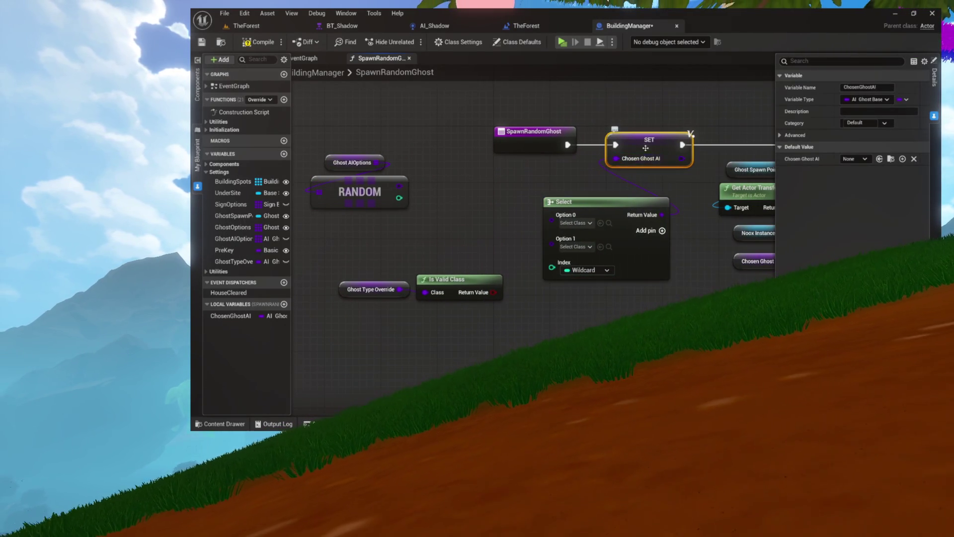
left_click_drag(583, 183, 596, 202)
Wire Is Valid Class into Select's Index and Ghost Type Override into its True option
left_click_drag(539, 288, 599, 258)
mouse_move(469, 255)
left_mouse_down()
mouse_move(432, 313)
mouse_move(467, 275)
left_mouse_up()
mouse_move(531, 251)
left_mouse_down()
mouse_move(558, 256)
mouse_move(569, 224)
left_mouse_up()
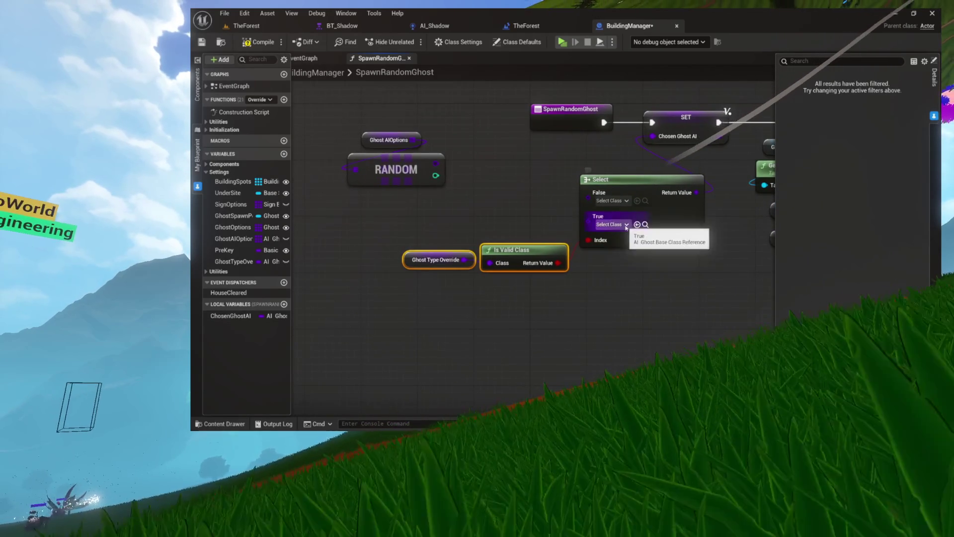
left_click_drag(461, 256, 553, 201)
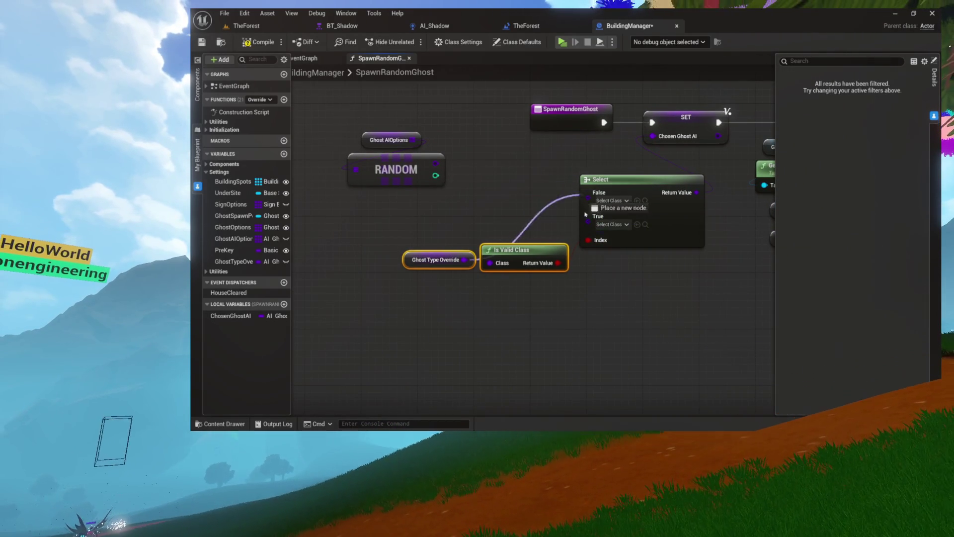
left_click_drag(591, 226, 592, 224)
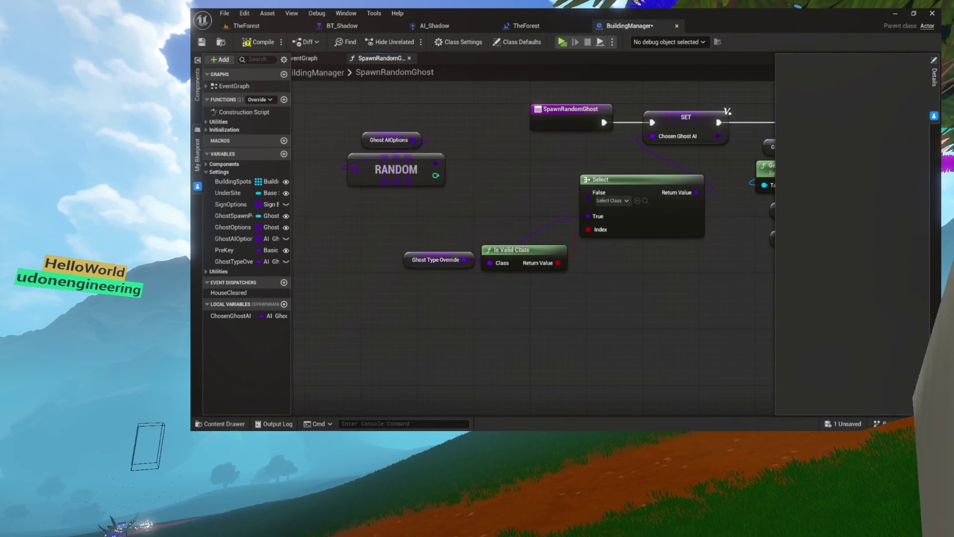
Tidy the layout, moving the override nodes up and Ghost AIOptions and RANDOM right
left_click_drag(421, 259, 426, 232)
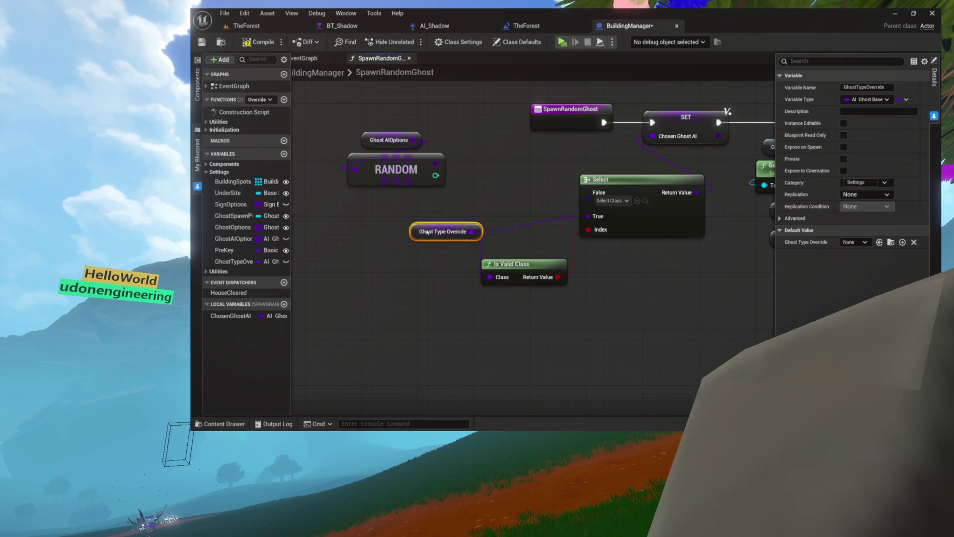
left_click_drag(519, 266, 523, 244)
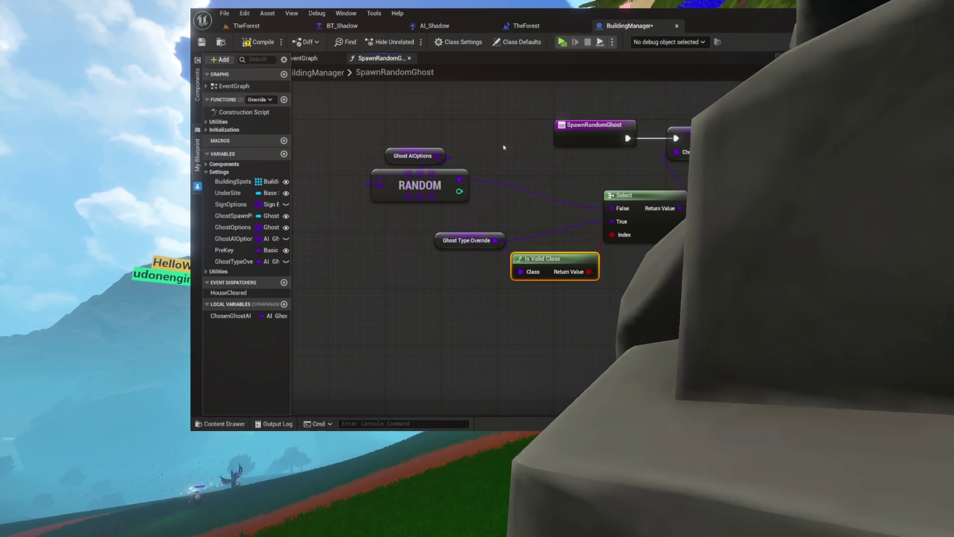
left_click_drag(504, 149, 370, 205)
left_click_drag(429, 184, 499, 190)
left_click_drag(523, 189, 467, 191)
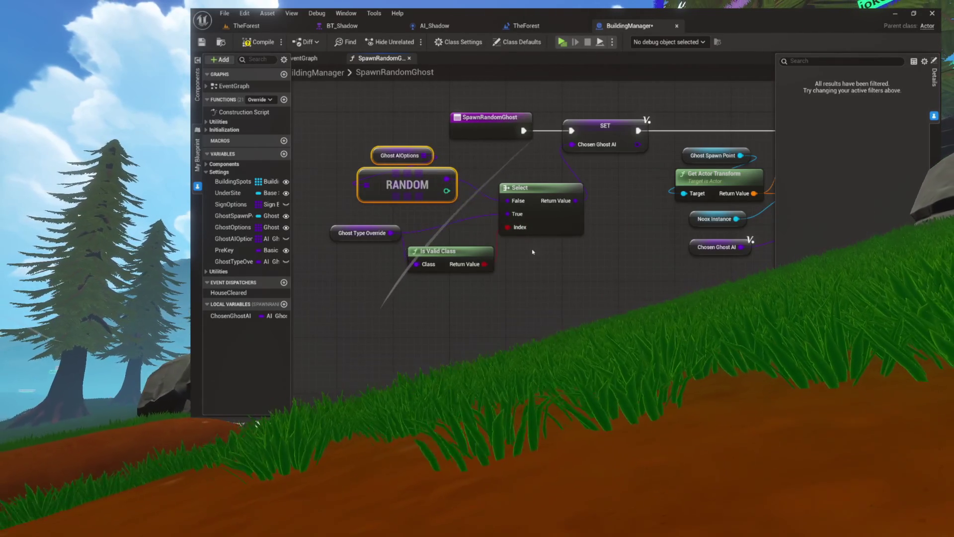
Align Ghost Type Override and Is Valid Class with the spawn logic, then go to TheForest level
left_click_drag(532, 252, 565, 262)
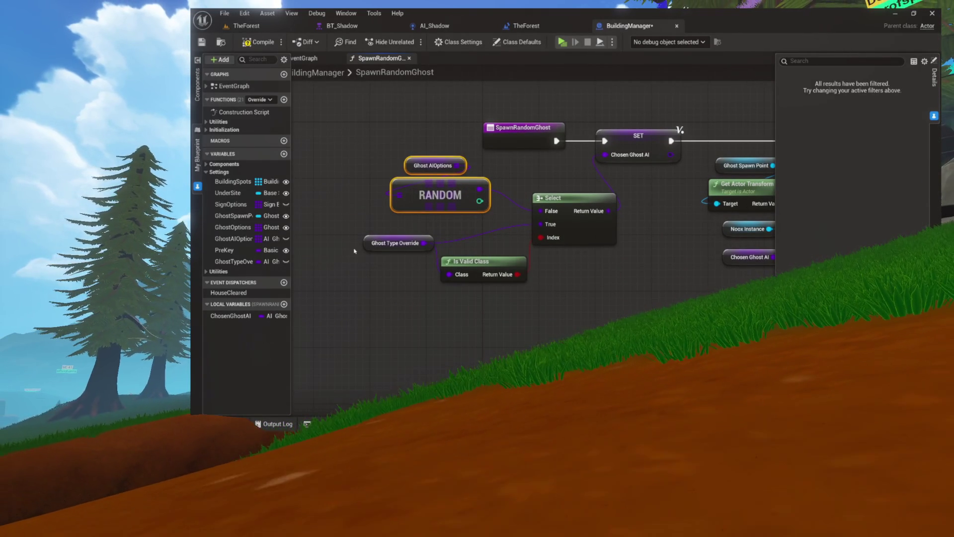
left_click_drag(366, 246, 345, 232)
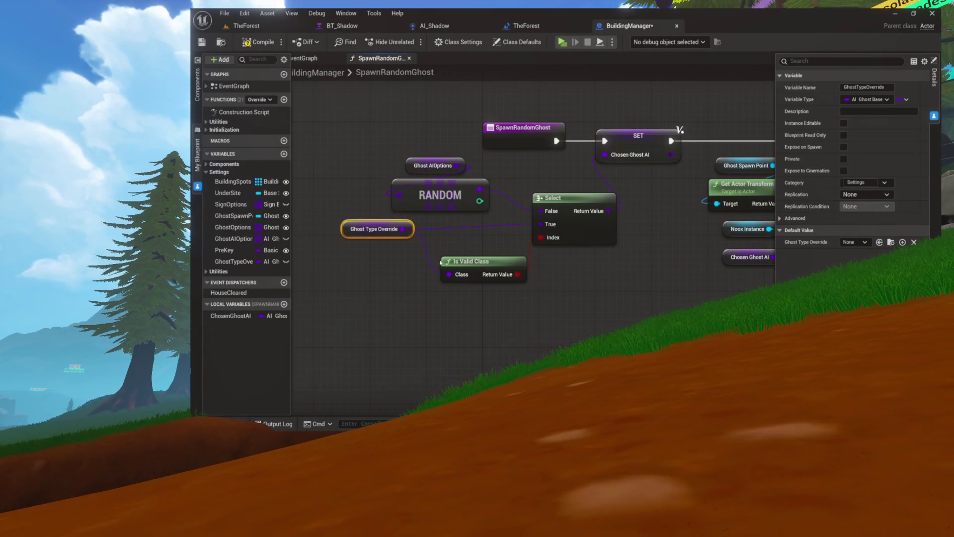
left_click_drag(460, 262, 452, 248)
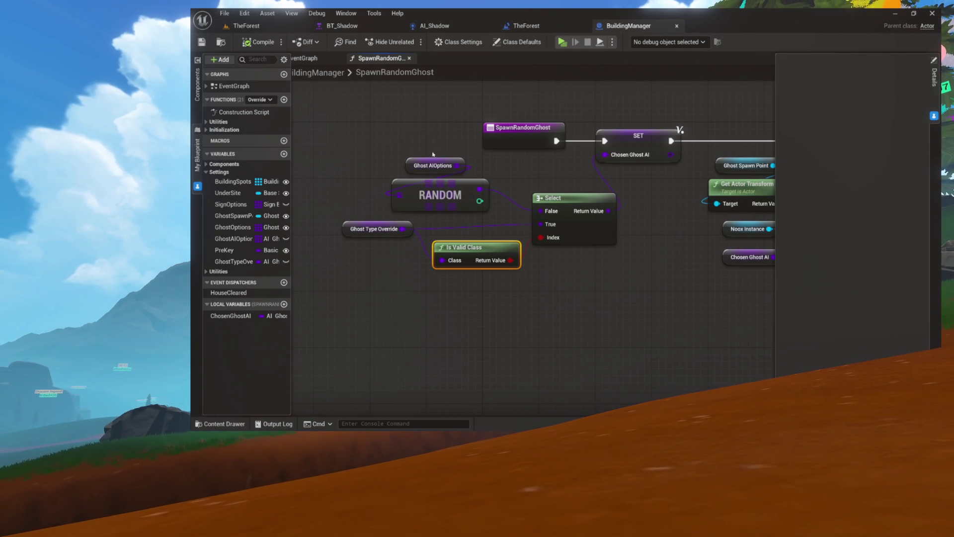
mouse_move(338, 117)
left_mouse_down()
mouse_move(404, 132)
mouse_move(623, 255)
left_mouse_up()
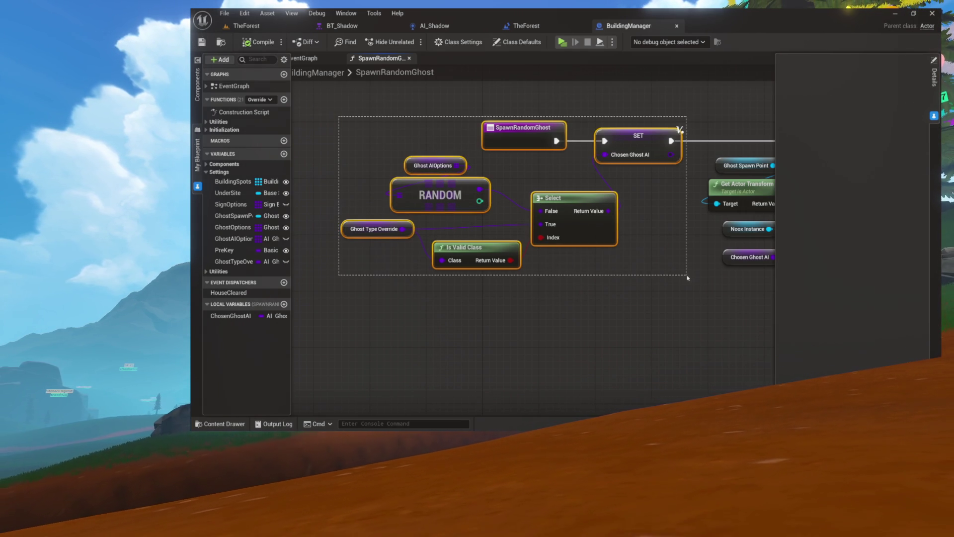
left_click_drag(687, 278, 684, 275)
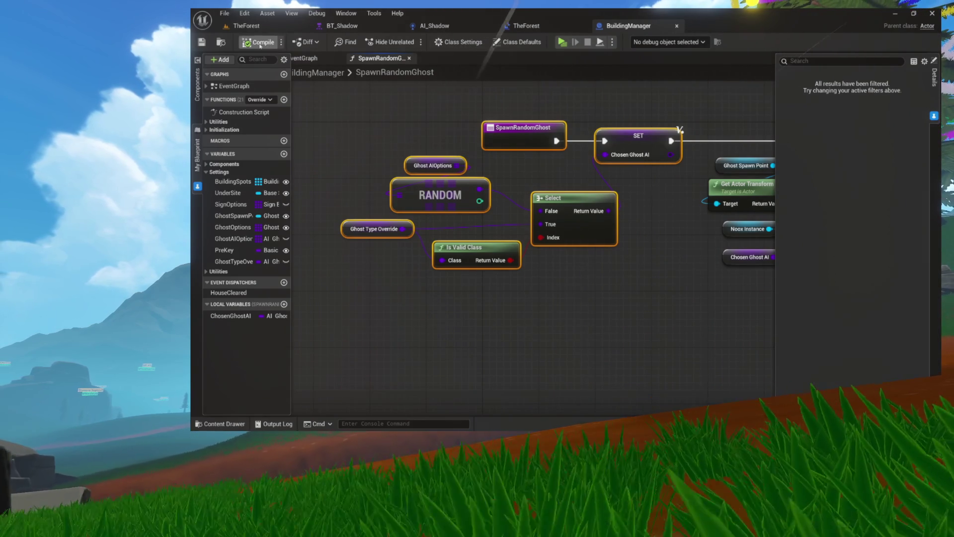
left_click(359, 236)
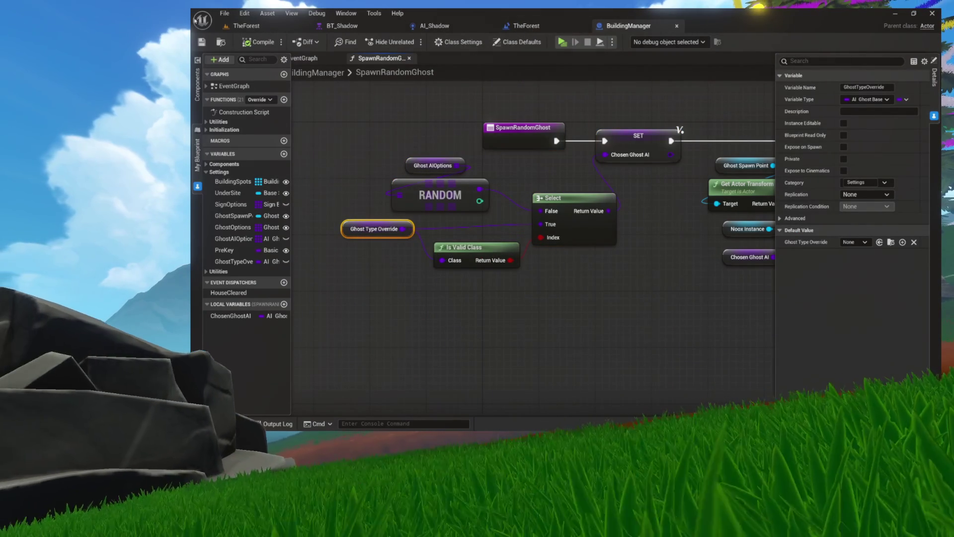
left_click(246, 25)
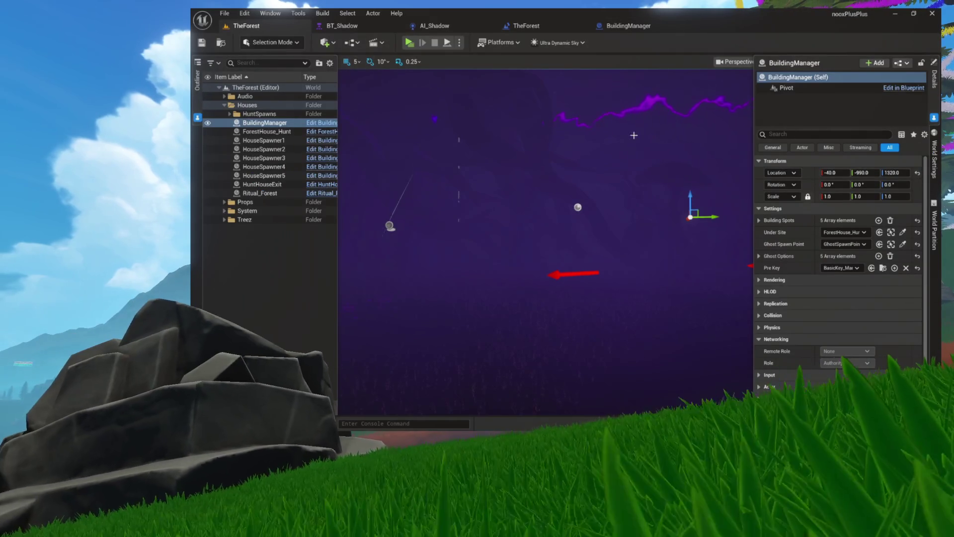
Return to the BuildingManager blueprint's SpawnRandomGhost graph
left_click(643, 27)
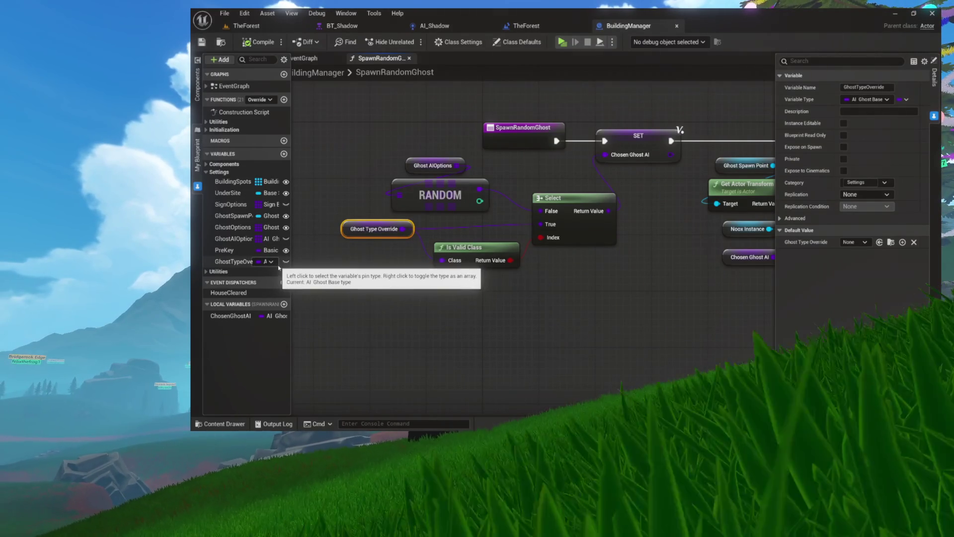
Mark GhostTypeOverride as Instance Editable, compile, and switch to TheForest level
left_click(286, 261)
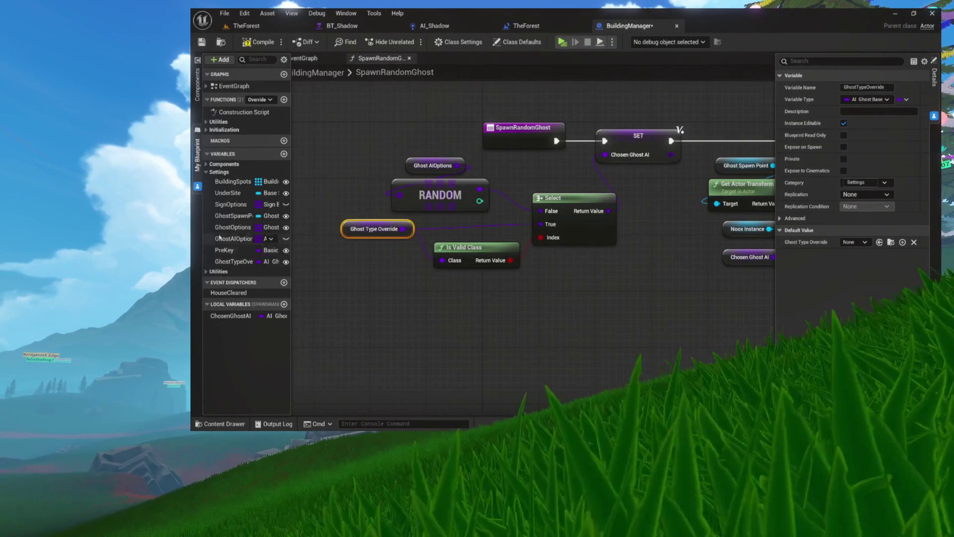
left_click(258, 42)
left_click(246, 25)
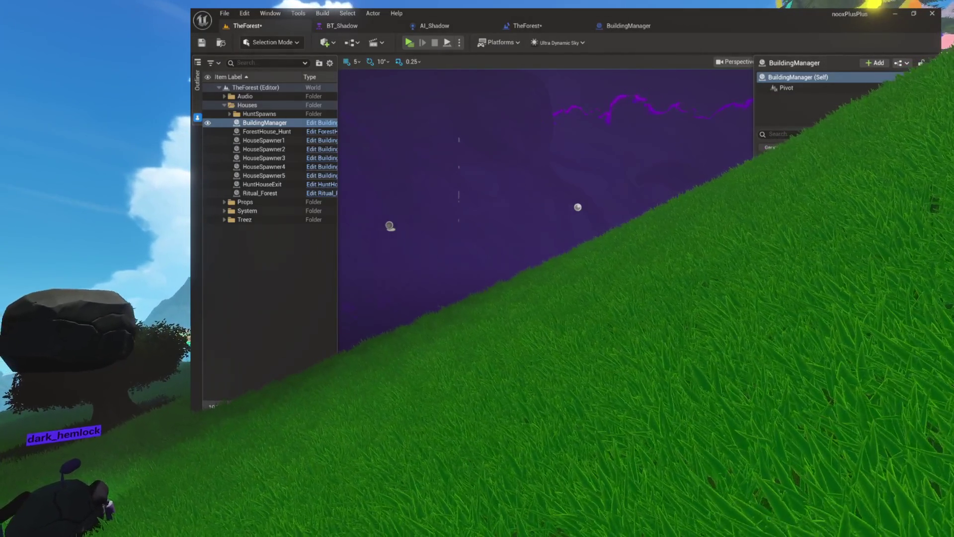
Save TheForest level, play-test it, and end the preview with Escape
left_click(210, 44)
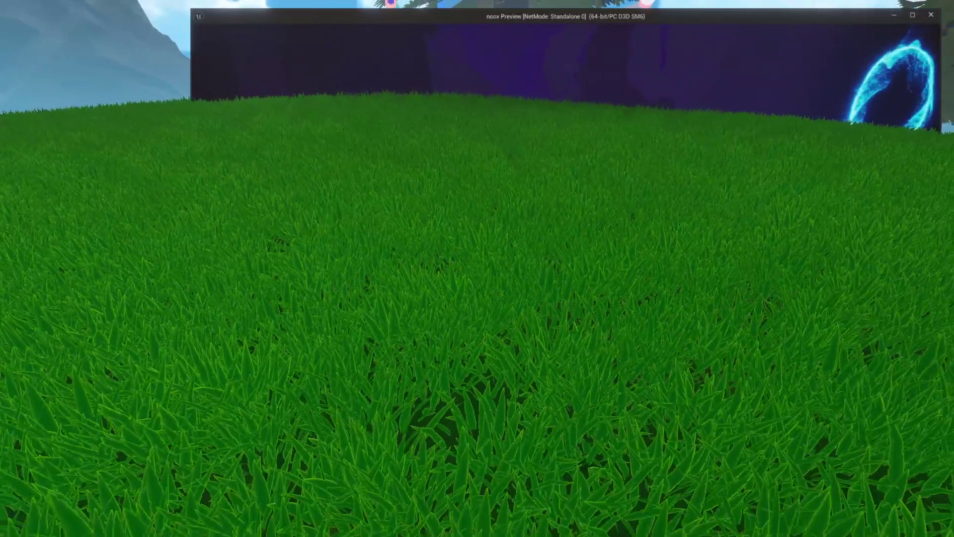
key("Escape")
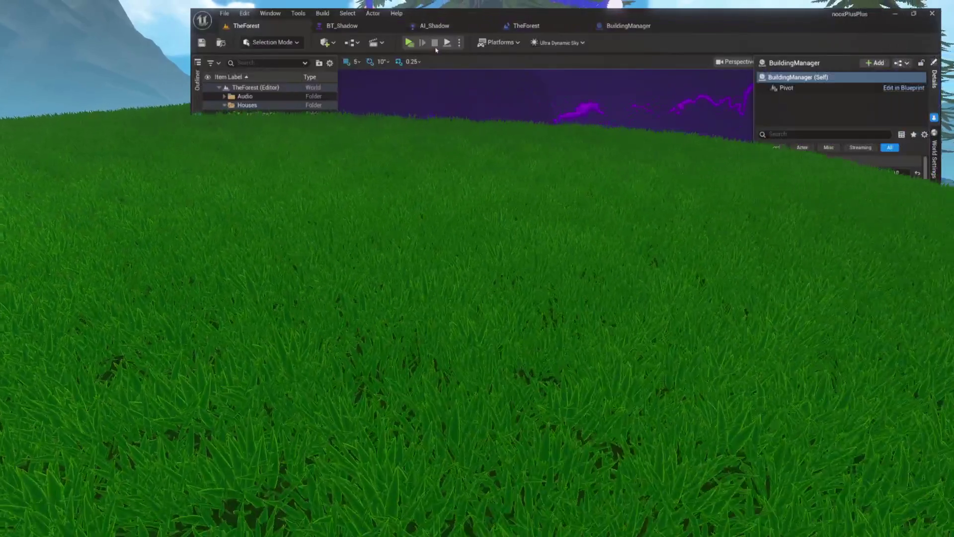
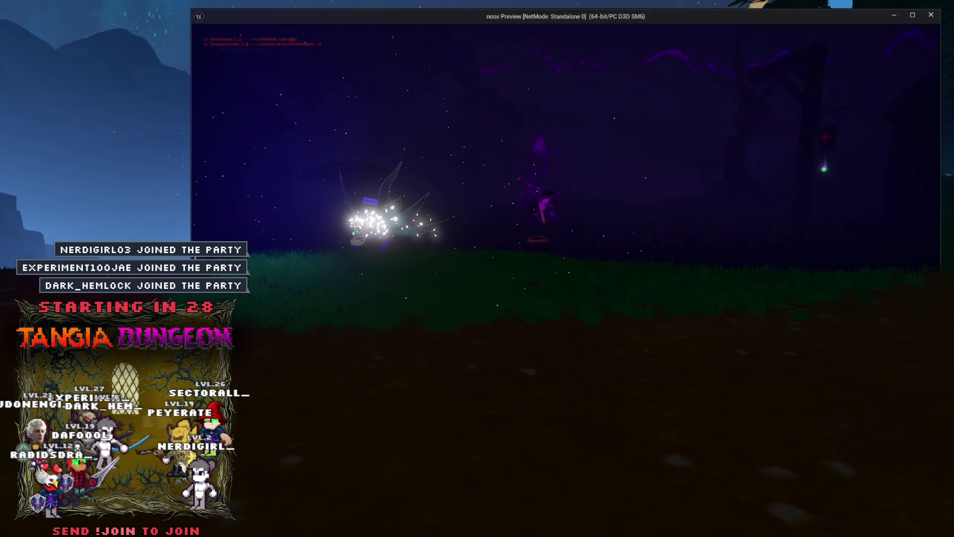
Walk the character across the night forest past the cauldron and torch until the blue portal appears
key("d")
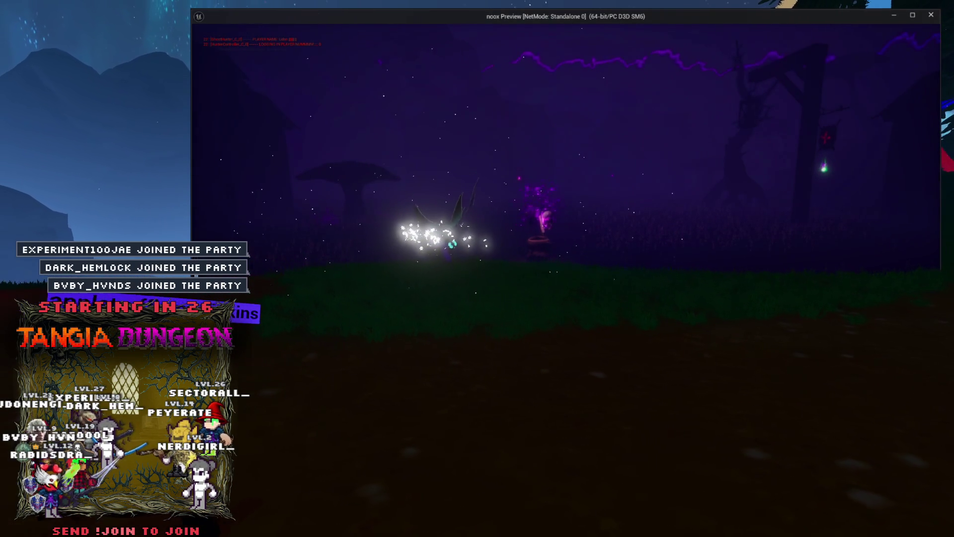
key("w")
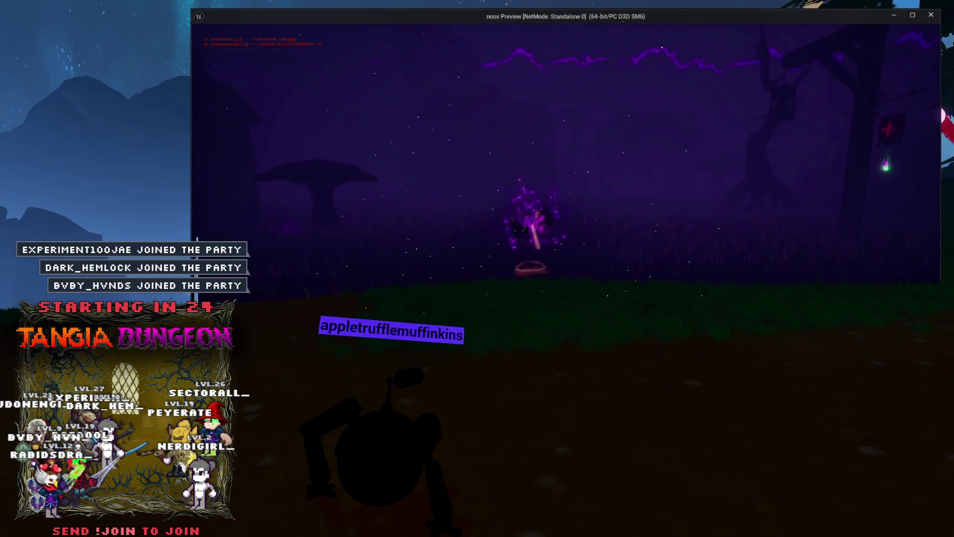
key("d")
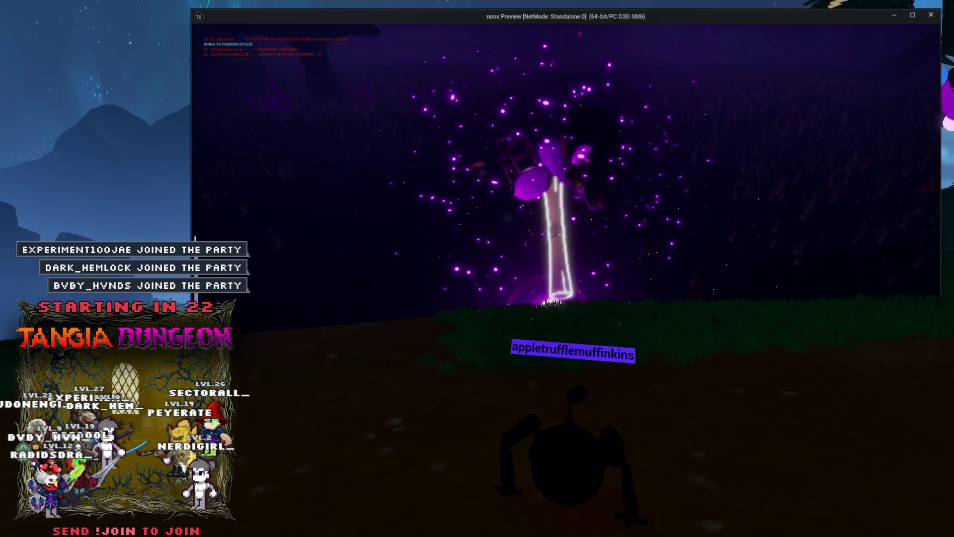
key("d")
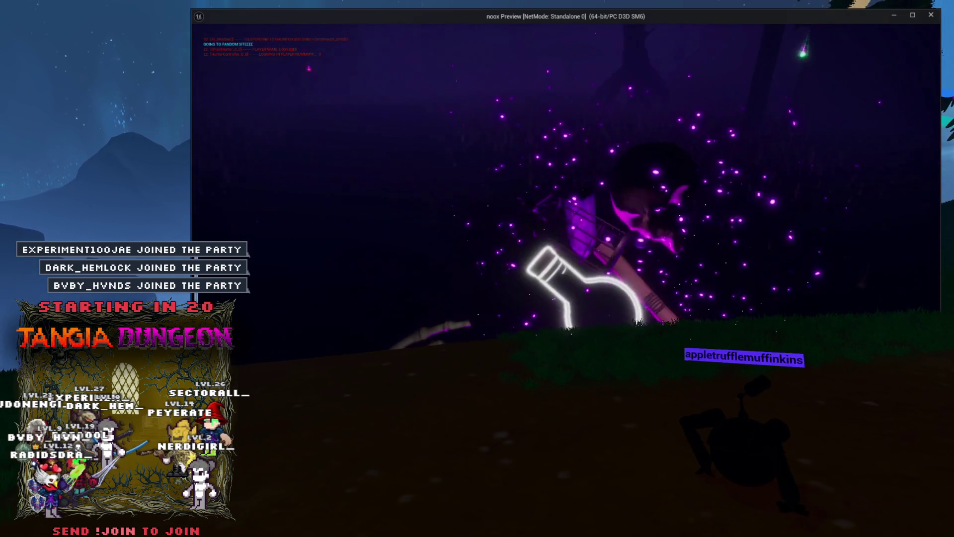
key("d")
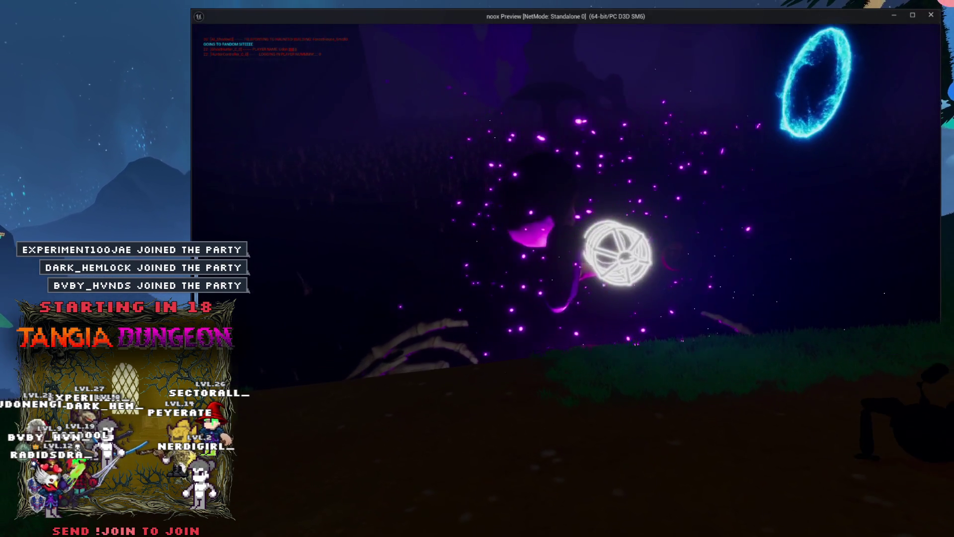
key("d")
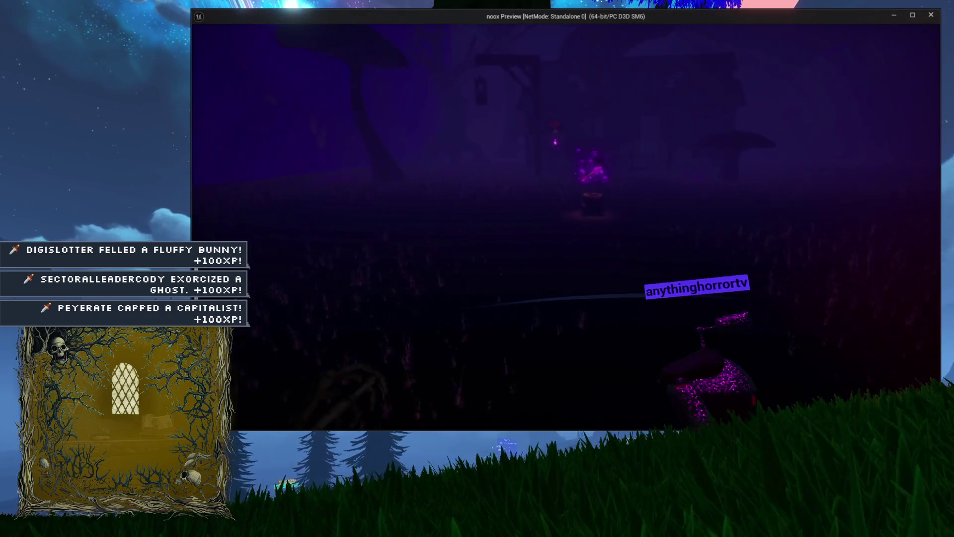
Open the ghost journal, flip to the Pontianak and Shadow pages, then close it
key("j")
key("e")
key("e")
key("e")
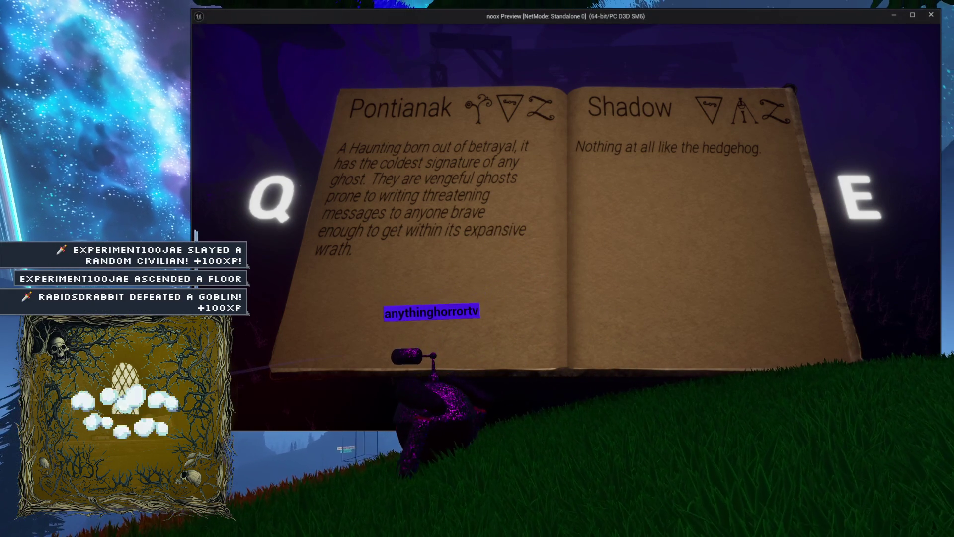
key("j")
Walk around the glowing cauldron and into the dark house
key("w")
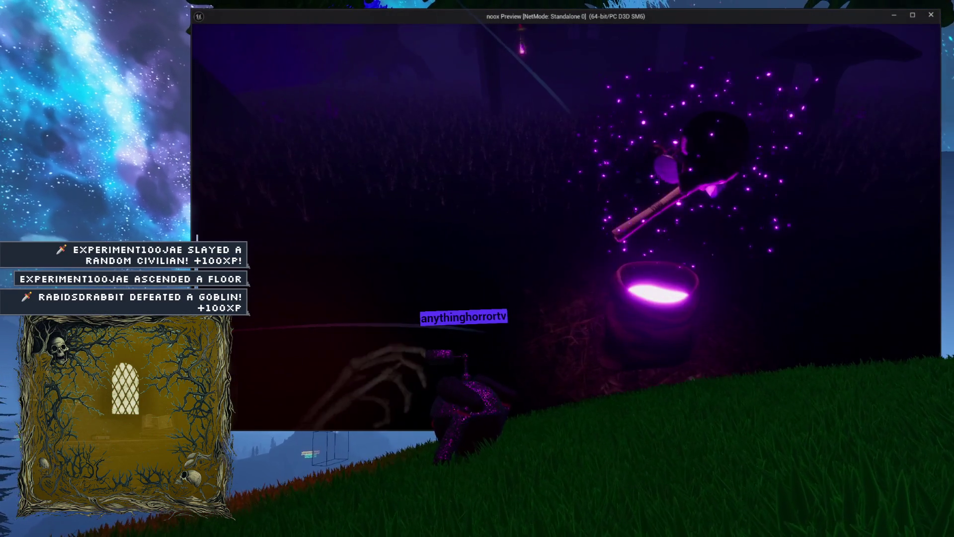
key("w")
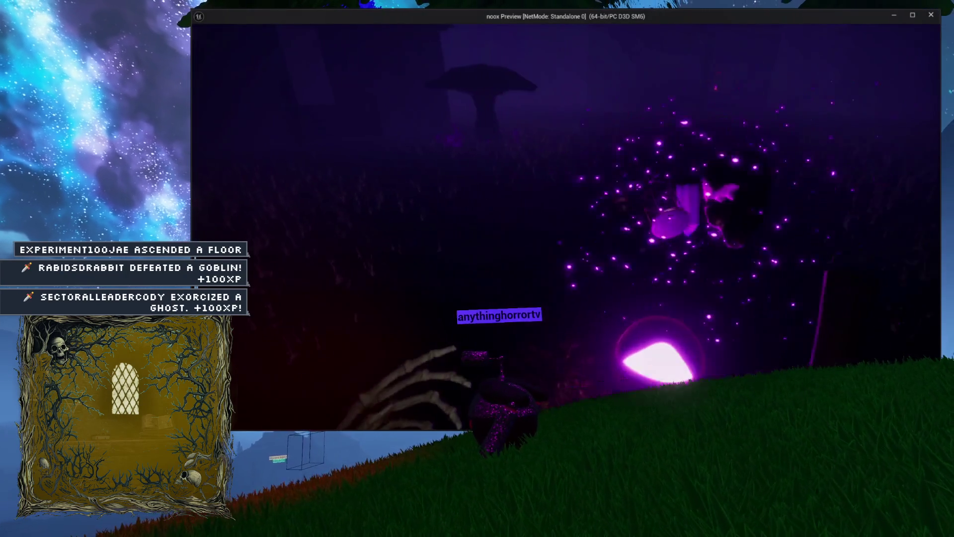
key("w")
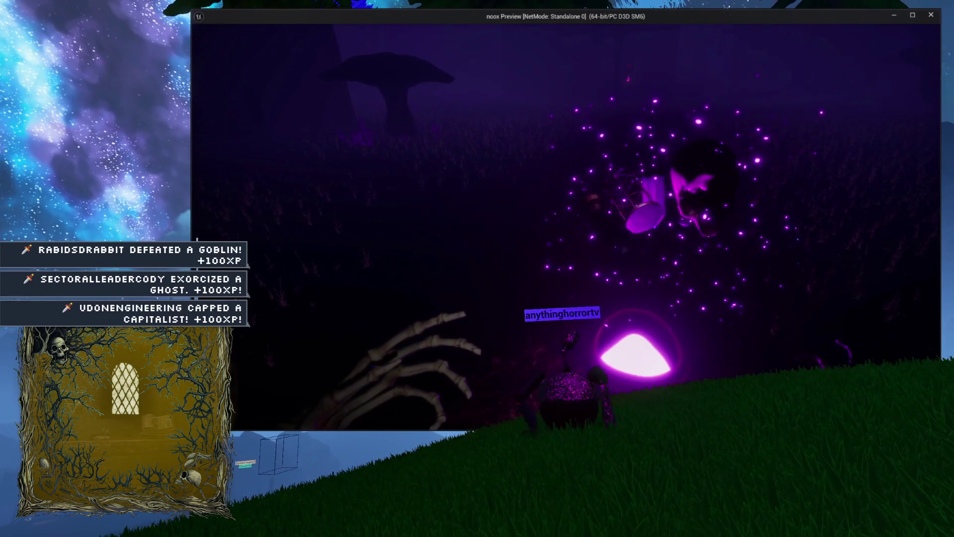
key("w")
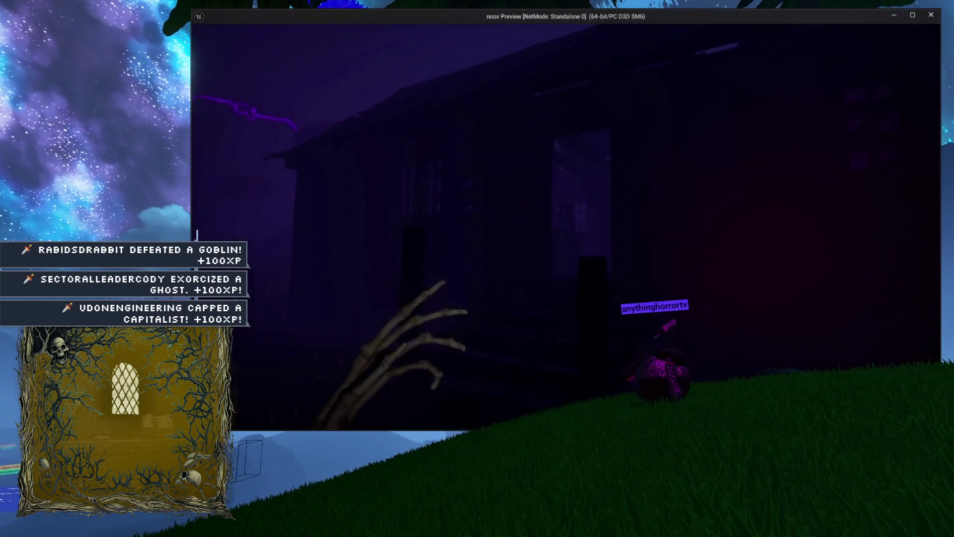
key("w")
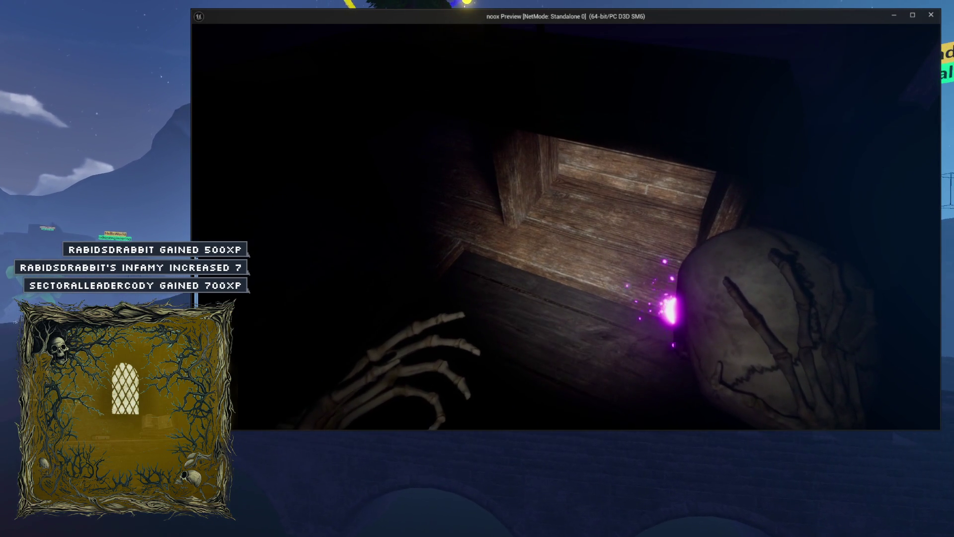
Bring the level editor in front of the running haunted-house preview
key("alt+Tab")
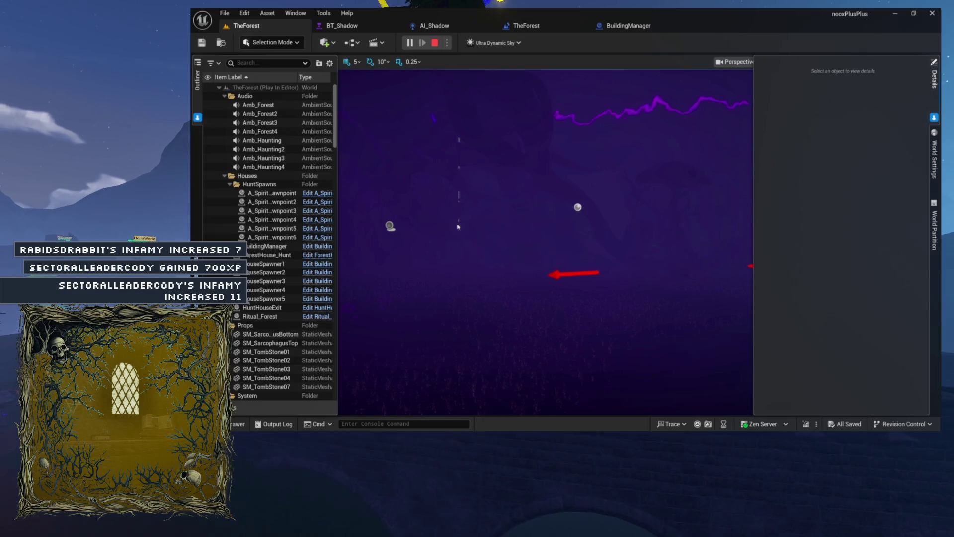
Show LogBlueprintUserMessages entries in the Output Log and select the latest log lines
left_click(272, 424)
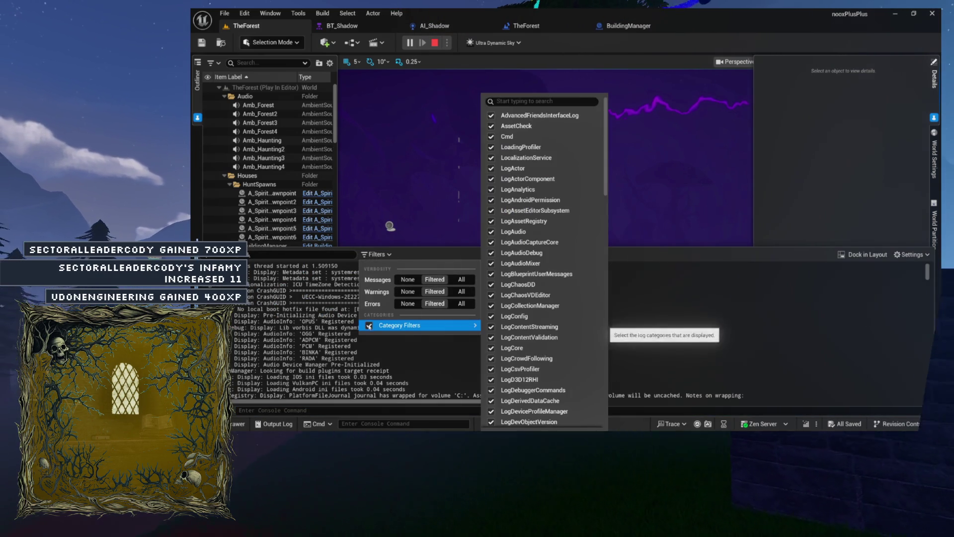
left_click(491, 274)
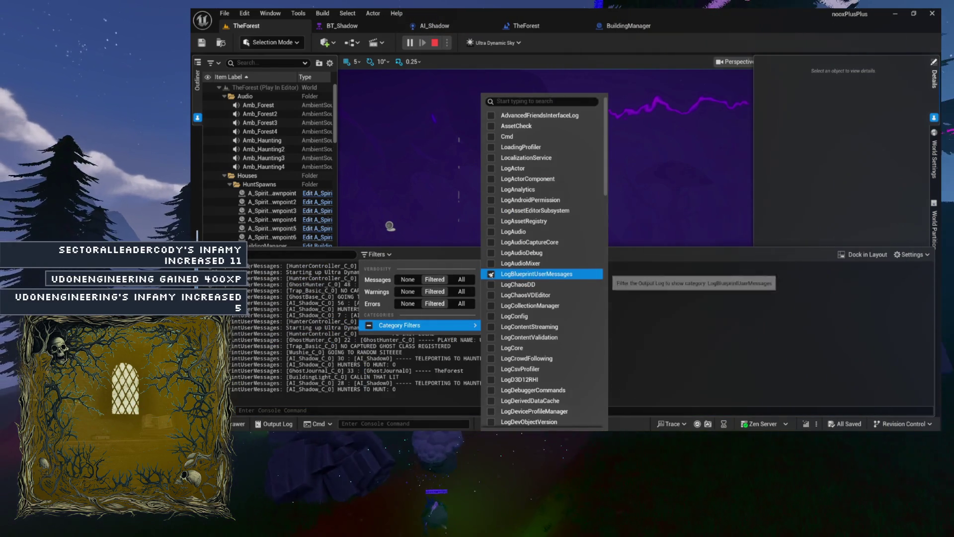
mouse_move(348, 358)
left_mouse_down()
mouse_move(298, 392)
mouse_move(318, 390)
left_mouse_up()
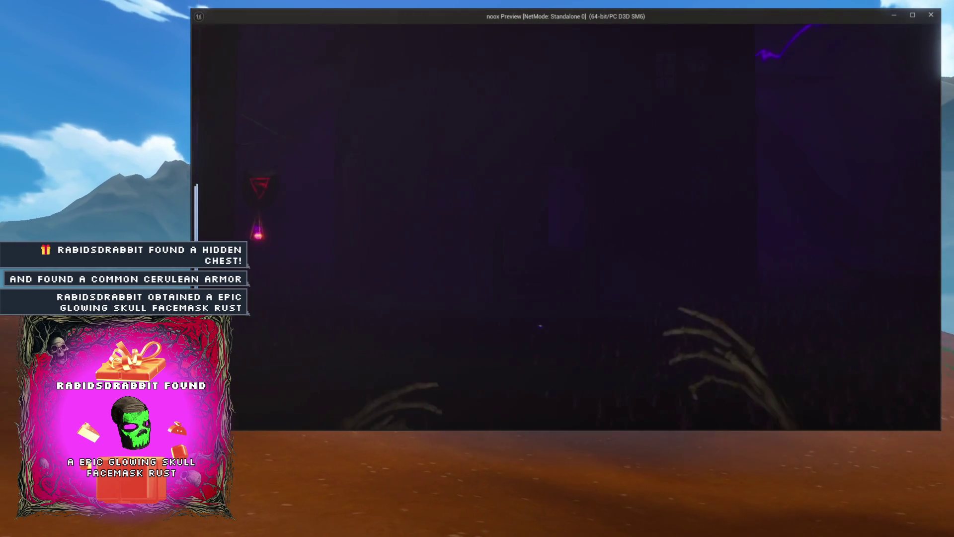
Close the standalone haunted forest playtest and return to the level editor
key("Escape")
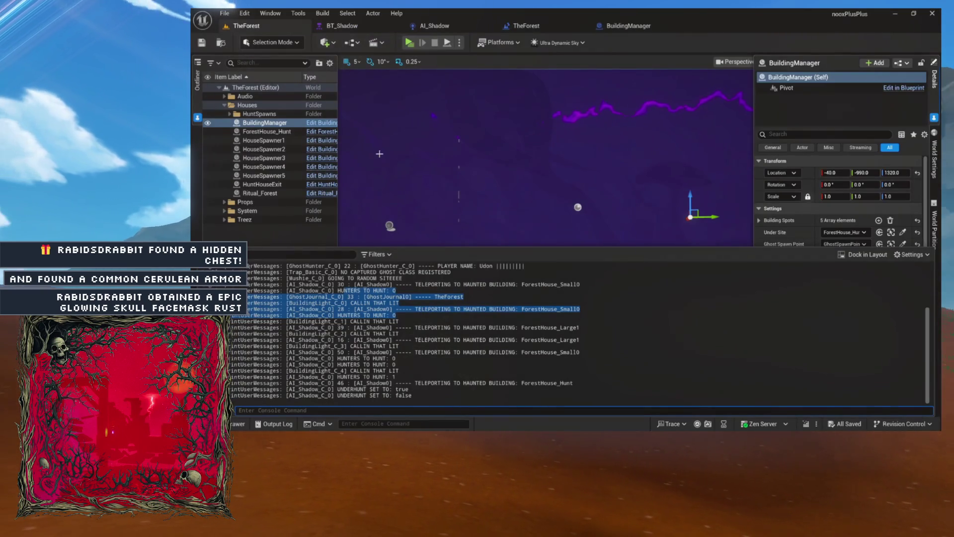
Select the ghost teleport log lines, then switch to BT_Shadow and centre its Evidence Drop branch
mouse_move(347, 309)
left_mouse_down()
mouse_move(378, 312)
mouse_move(238, 358)
mouse_move(234, 376)
left_mouse_up()
mouse_move(328, 284)
left_mouse_down()
mouse_move(234, 318)
mouse_move(334, 296)
left_mouse_up()
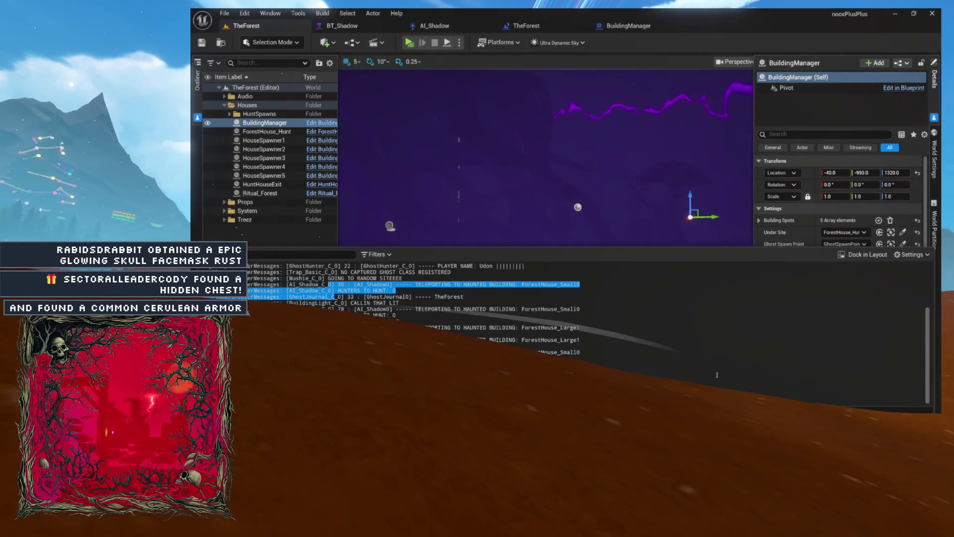
left_click(435, 25)
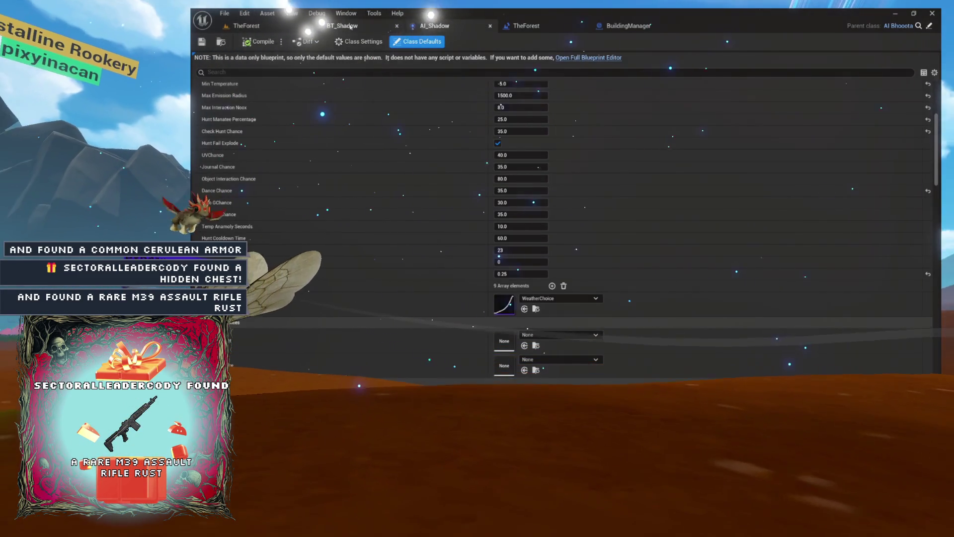
key("ctrl+shift+Tab")
left_click_drag(460, 160, 534, 190)
mouse_move(245, 260)
left_mouse_down()
mouse_move(351, 200)
mouse_move(477, 238)
mouse_move(547, 296)
left_mouse_up()
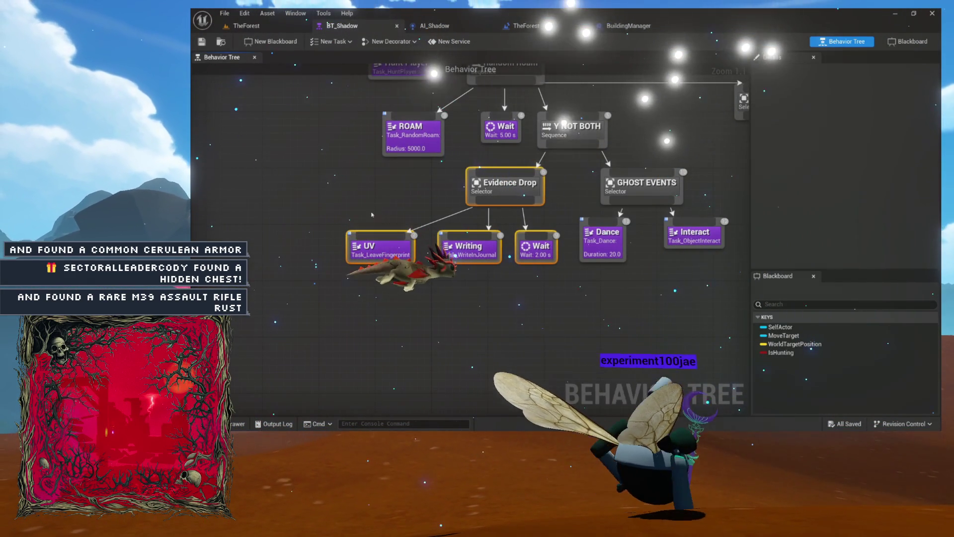
Box-select the UV, Writing and Wait tasks and inspect the Writing task's details
left_click_drag(396, 196, 527, 245)
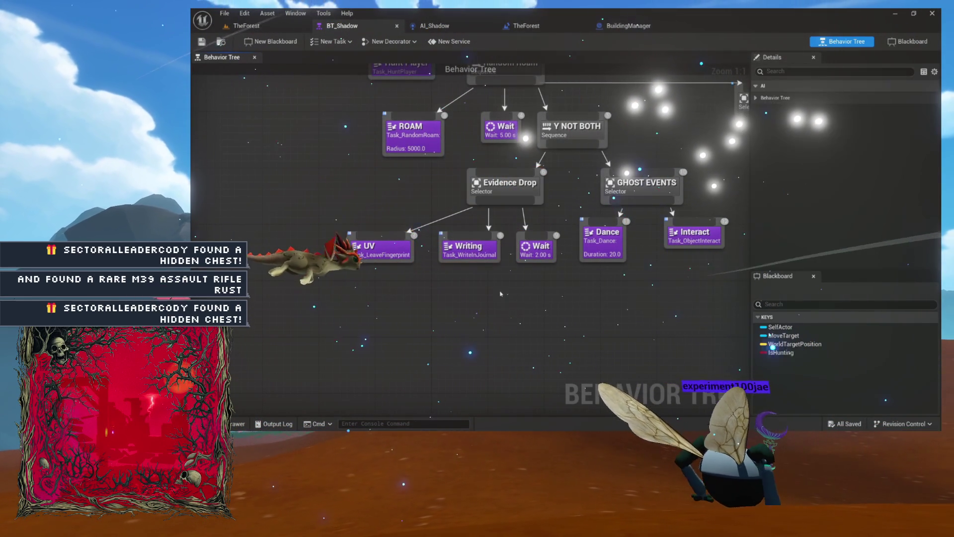
left_click(469, 249)
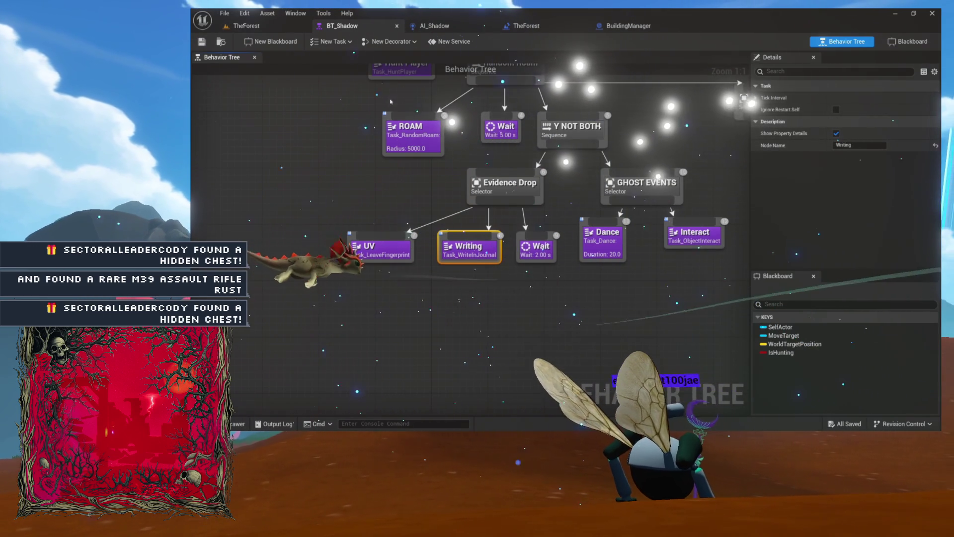
mouse_move(386, 207)
left_mouse_down()
mouse_move(386, 229)
mouse_move(423, 258)
left_mouse_up()
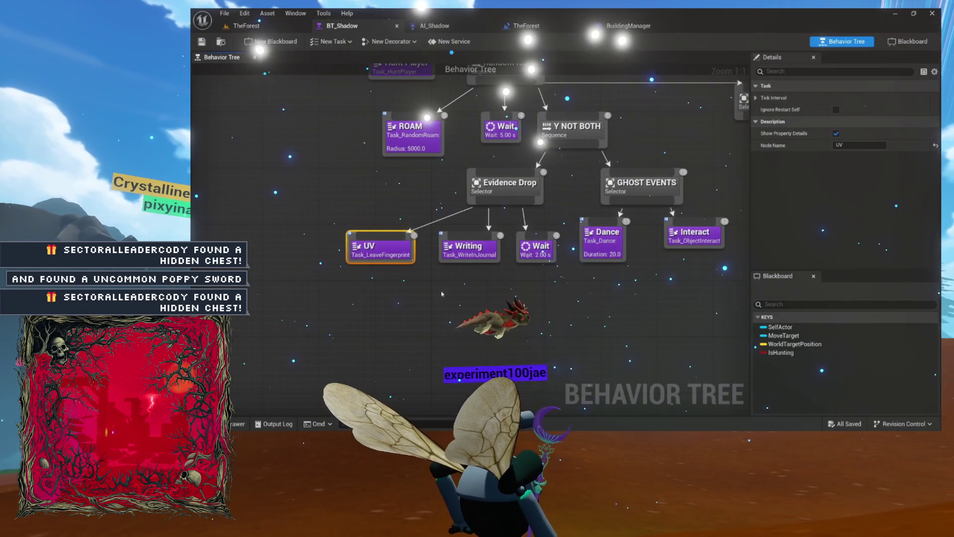
left_click_drag(454, 287, 466, 272)
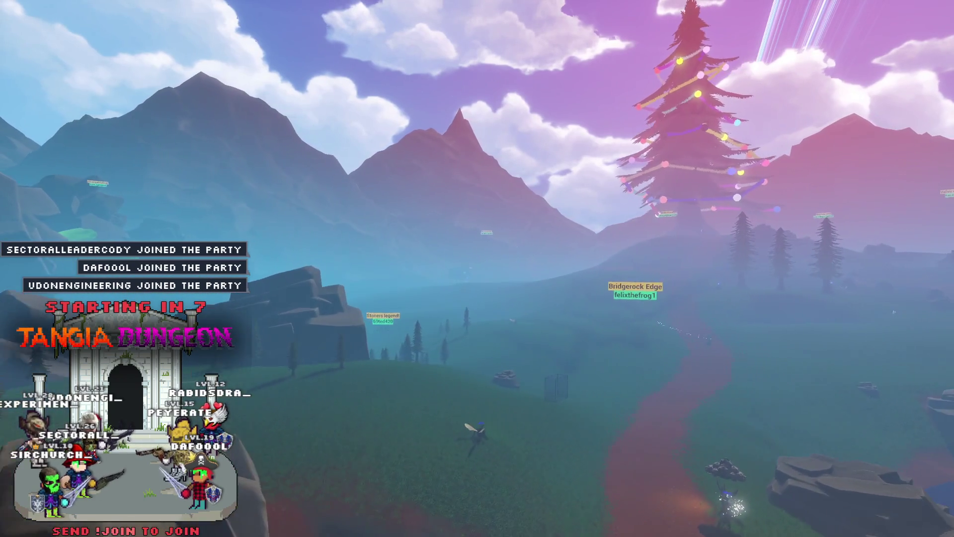
Return to the behavior tree editor and show AI_Shadow's class defaults with its chance values
key("alt+Tab")
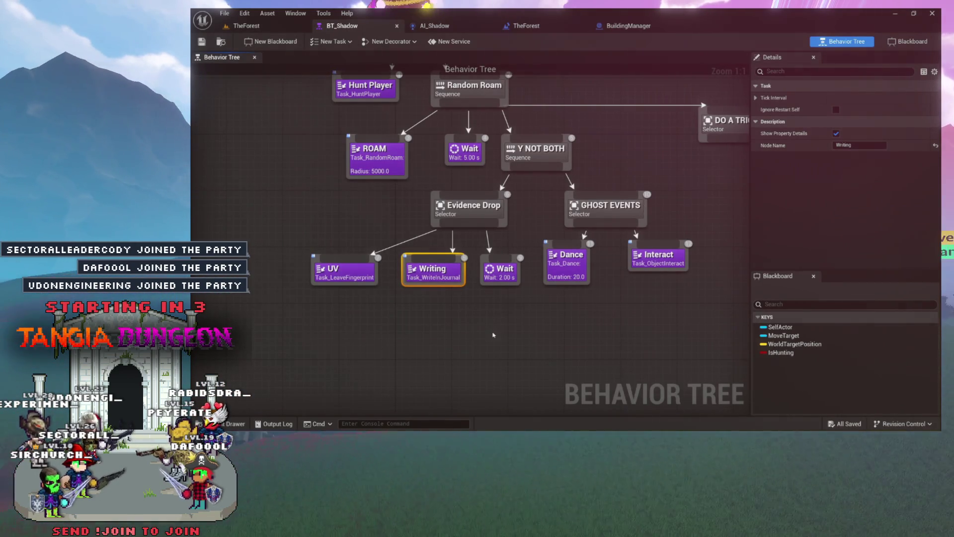
left_click_drag(463, 348, 521, 335)
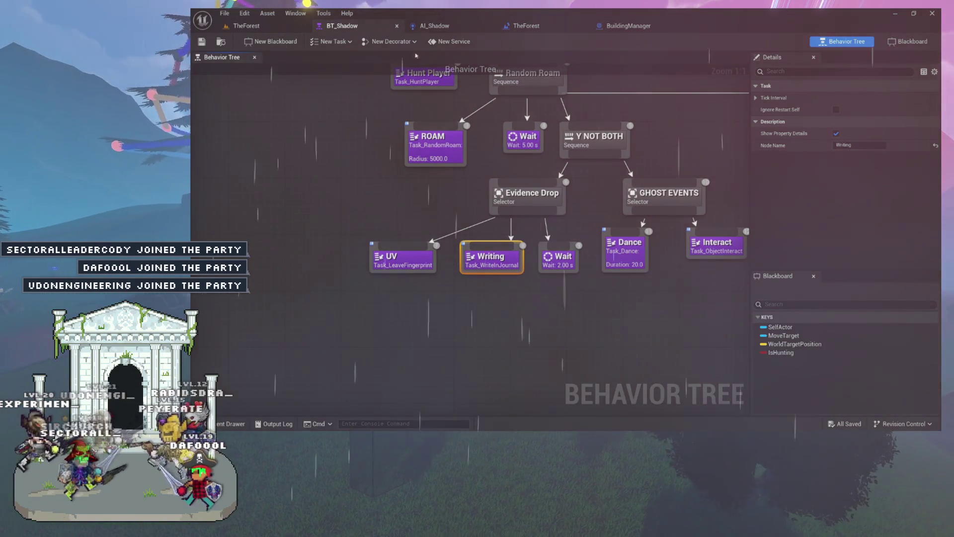
left_click(433, 25)
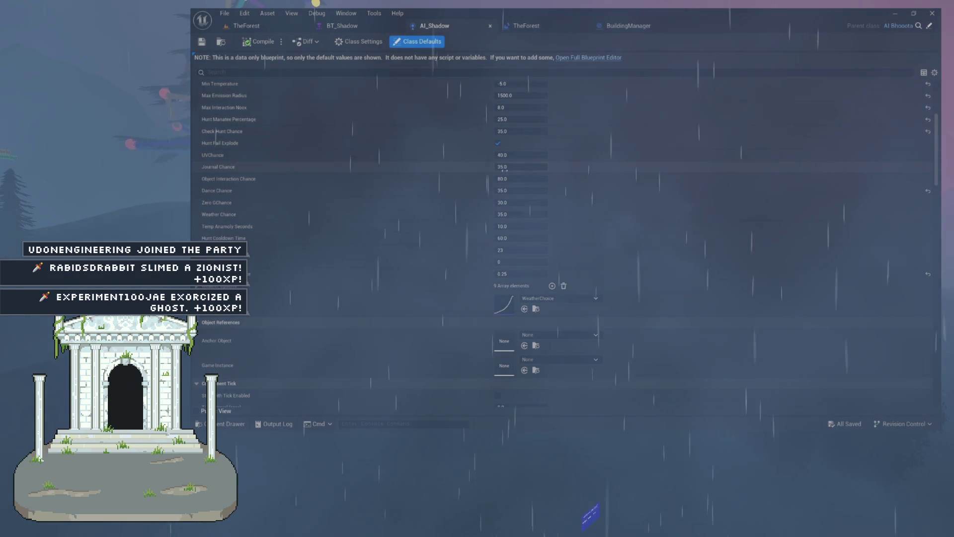
Raise AI_Shadow's Journal Chance from 35 to 80
left_click(503, 168)
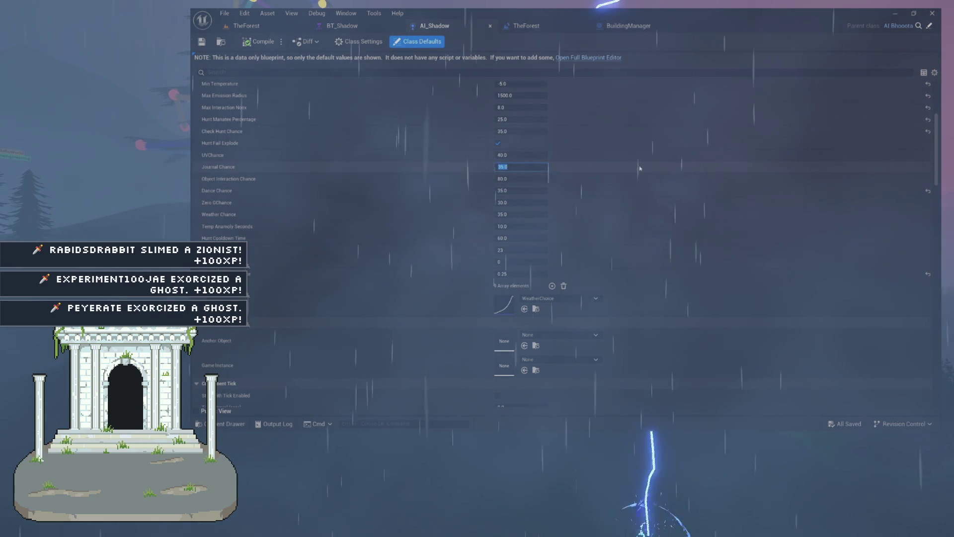
type("80")
key("Return")
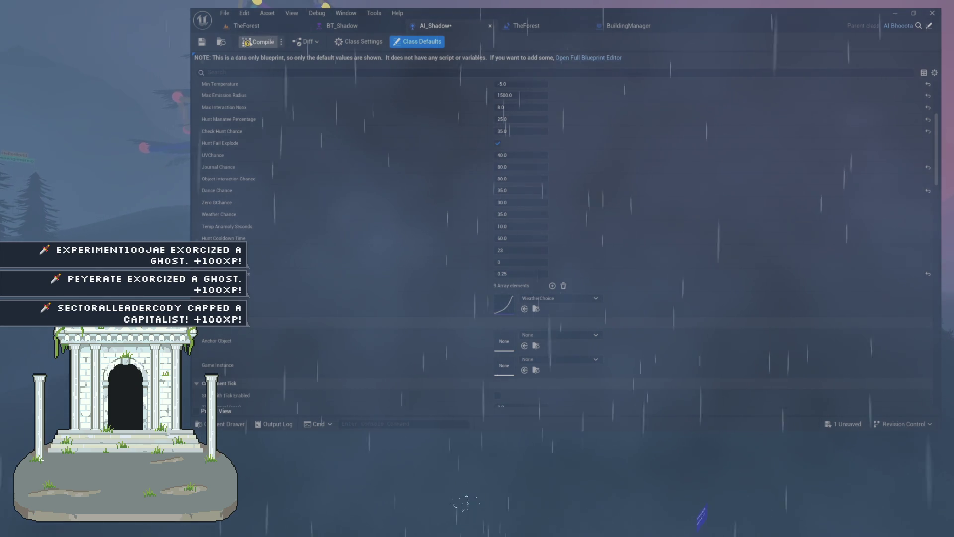
Save AI_Shadow and launch a standalone playtest from the BT_Shadow tab
key("ctrl+s")
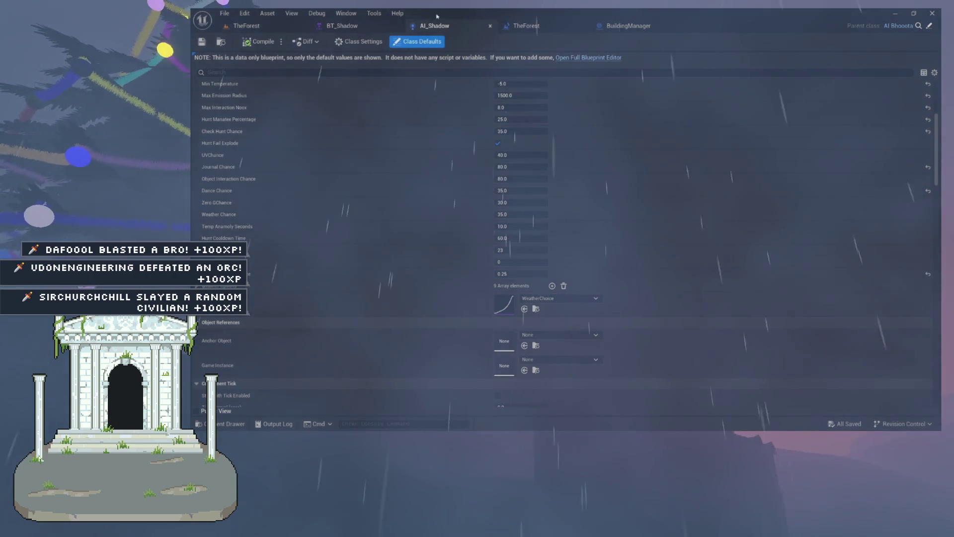
left_click(341, 26)
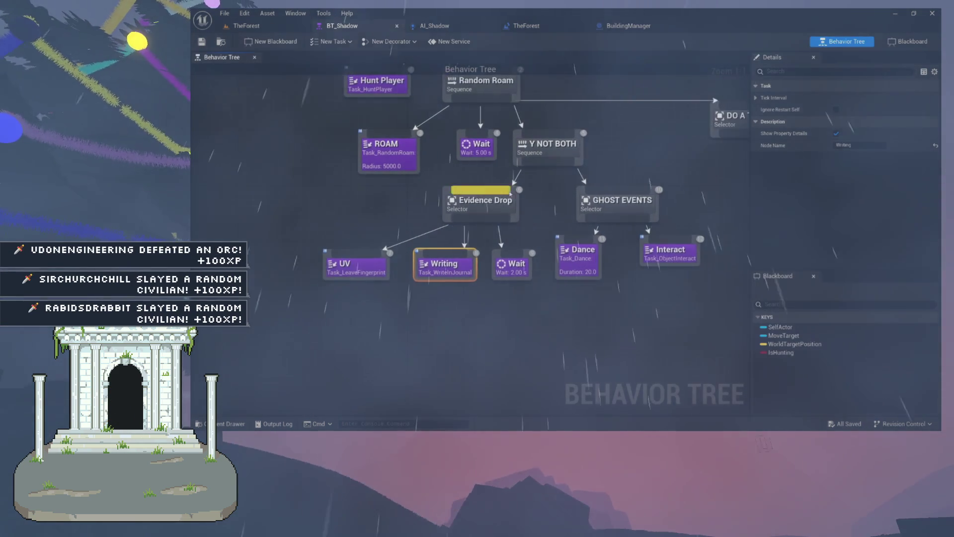
key("alt+p")
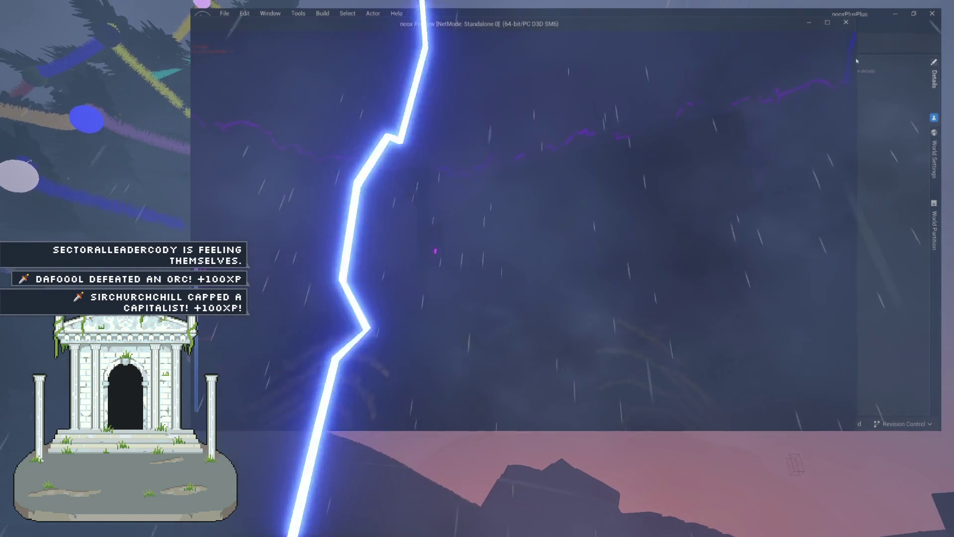
Shrink the game preview window from its side and top edges
left_click_drag(856, 58, 756, 60)
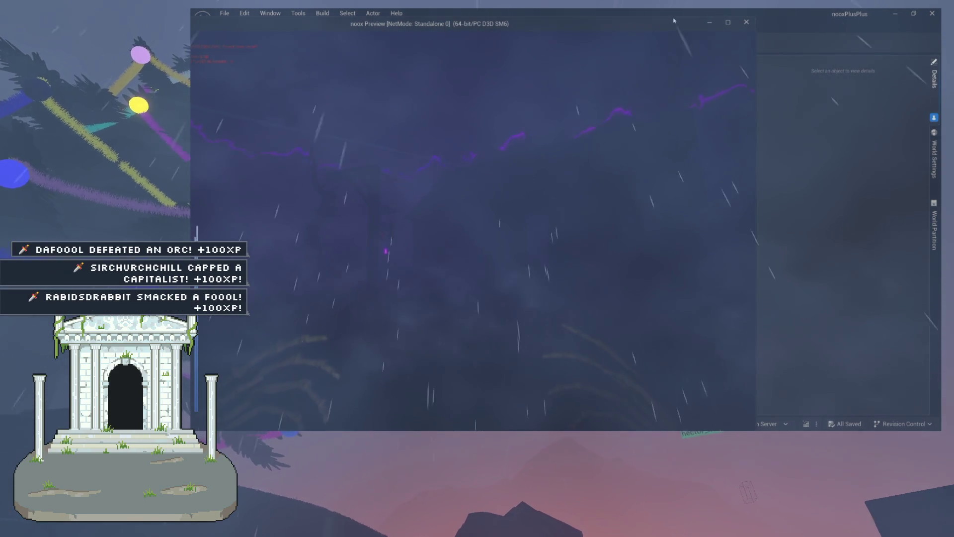
mouse_move(674, 18)
left_mouse_down()
mouse_move(680, 187)
mouse_move(811, 109)
left_mouse_up()
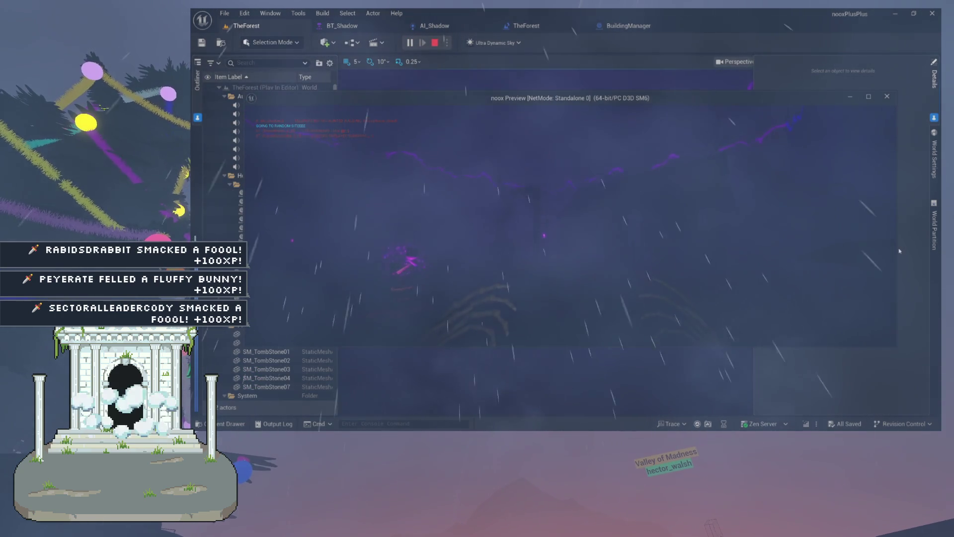
left_click_drag(702, 246, 662, 246)
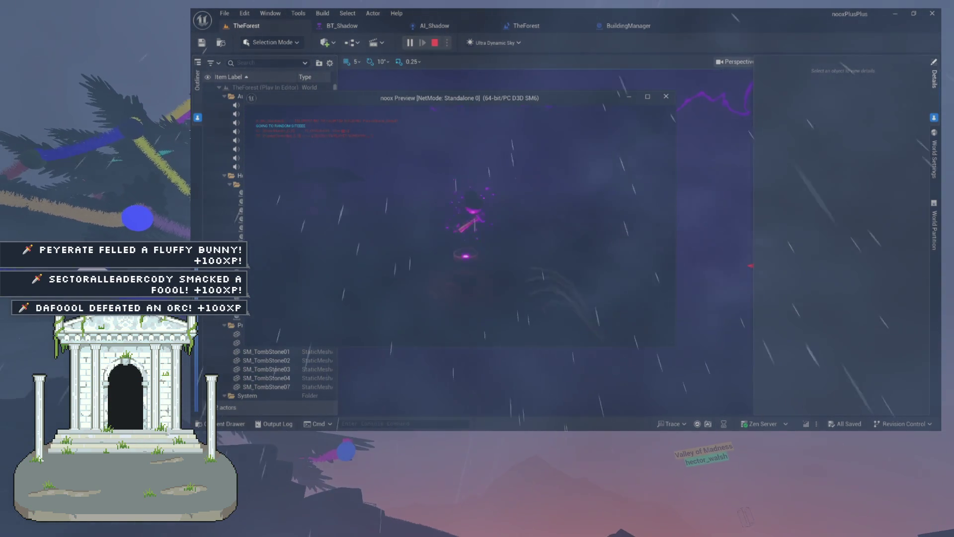
Show the BT_Shadow behavior tree with the game preview window placed beside it
key("Escape")
left_click(434, 25)
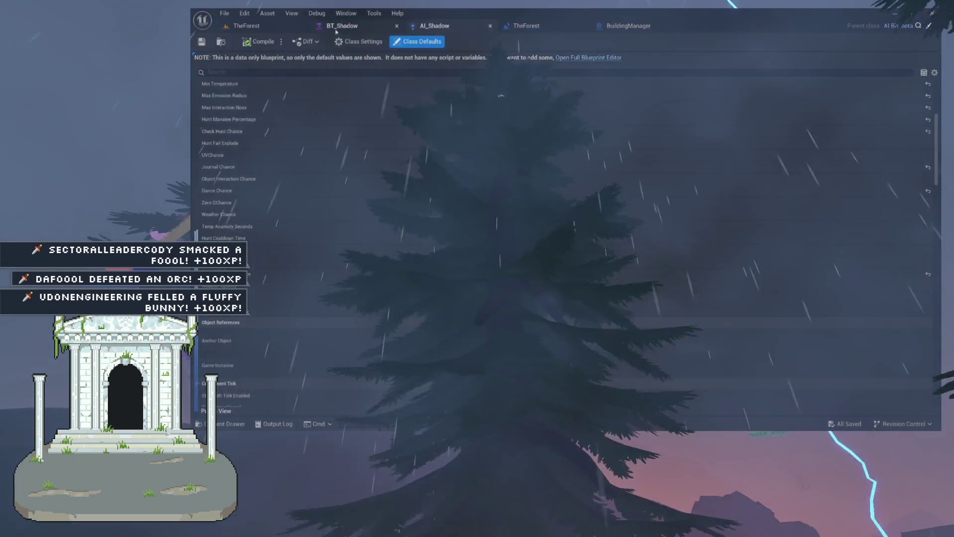
left_click(342, 26)
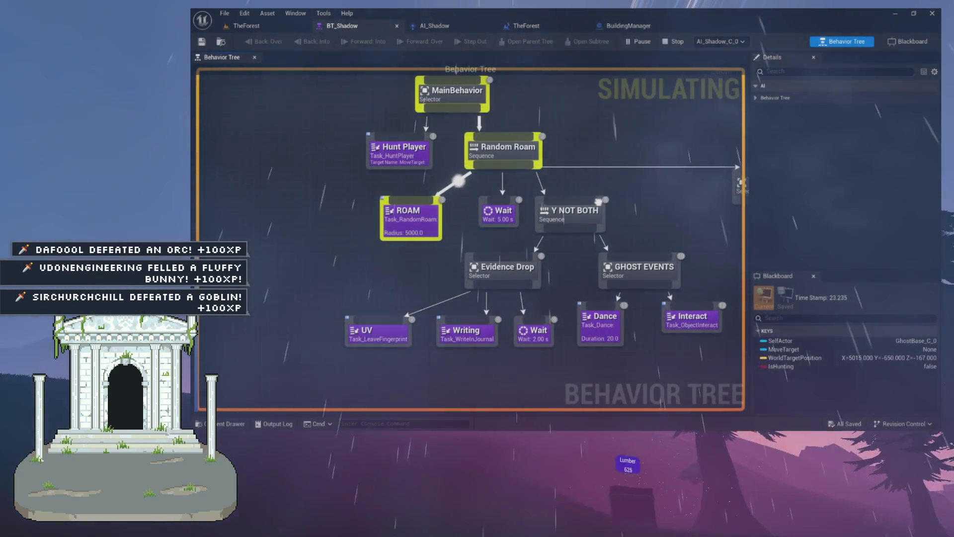
key("alt+Tab")
left_click_drag(455, 100, 595, 93)
left_click(382, 138)
scroll(382, 137, "up", 2)
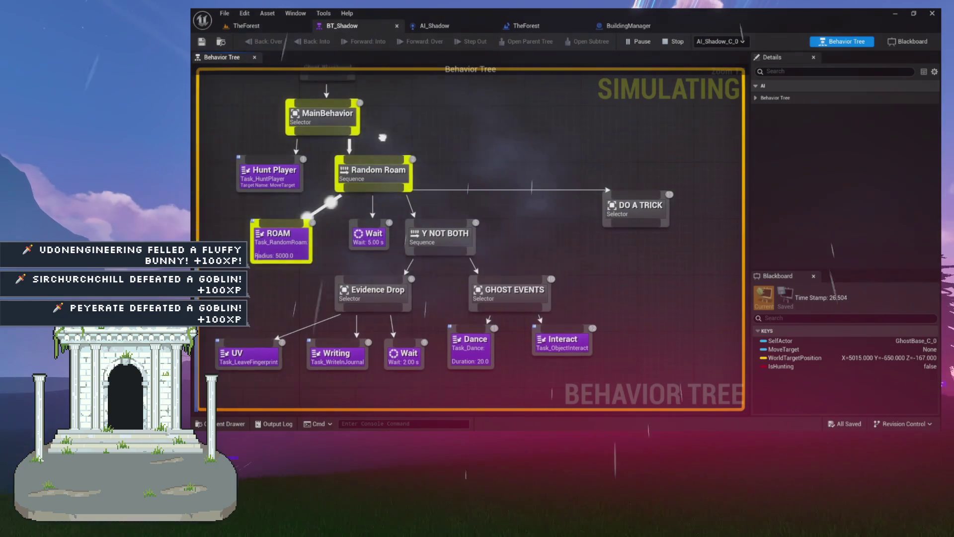
key("alt+Tab")
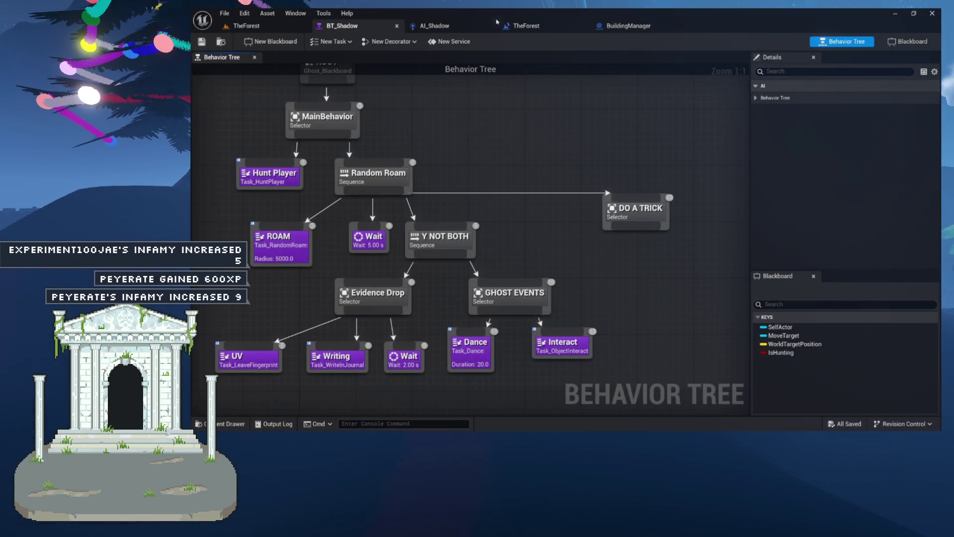
Lower AI_Shadow's Object Interaction Chance from 80 to 70, then return to BT_Shadow
left_click(497, 22)
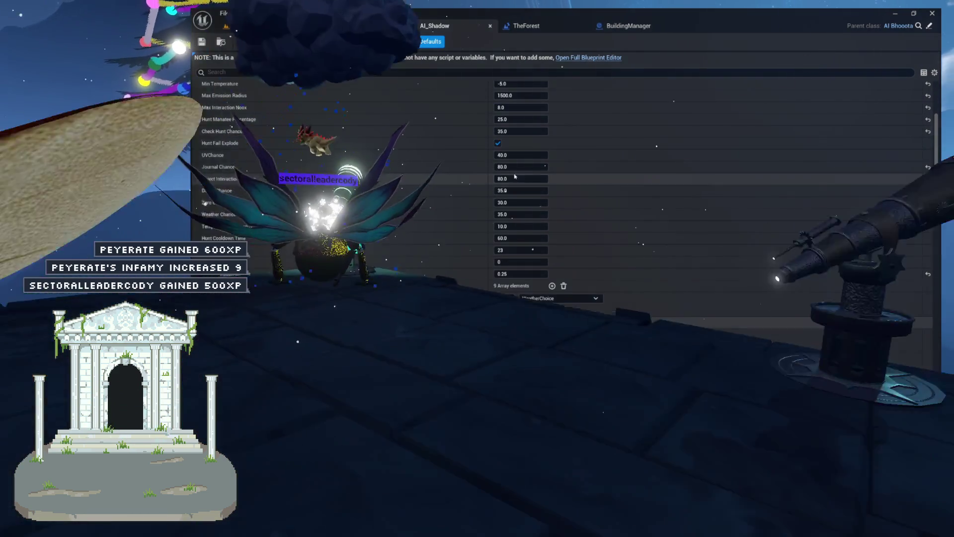
left_click(513, 178)
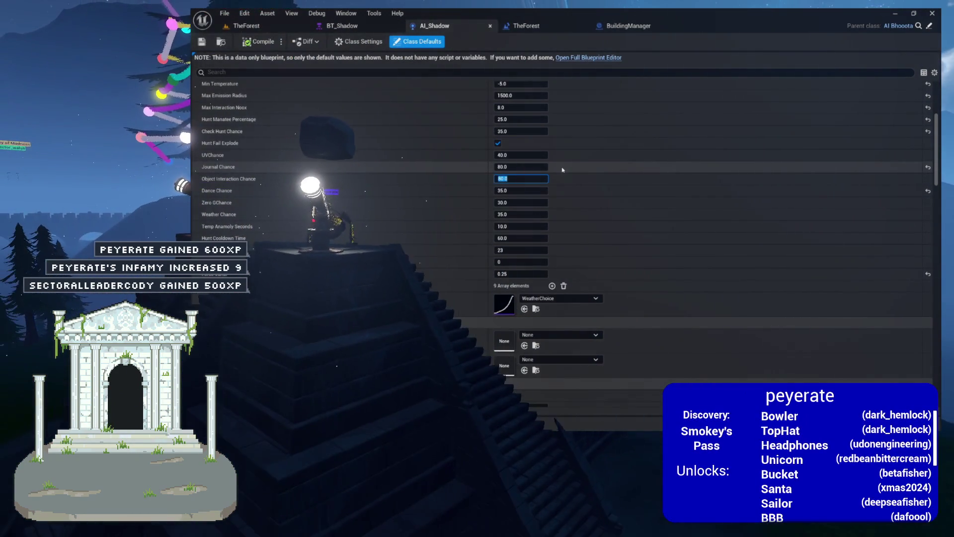
type("70")
key("Return")
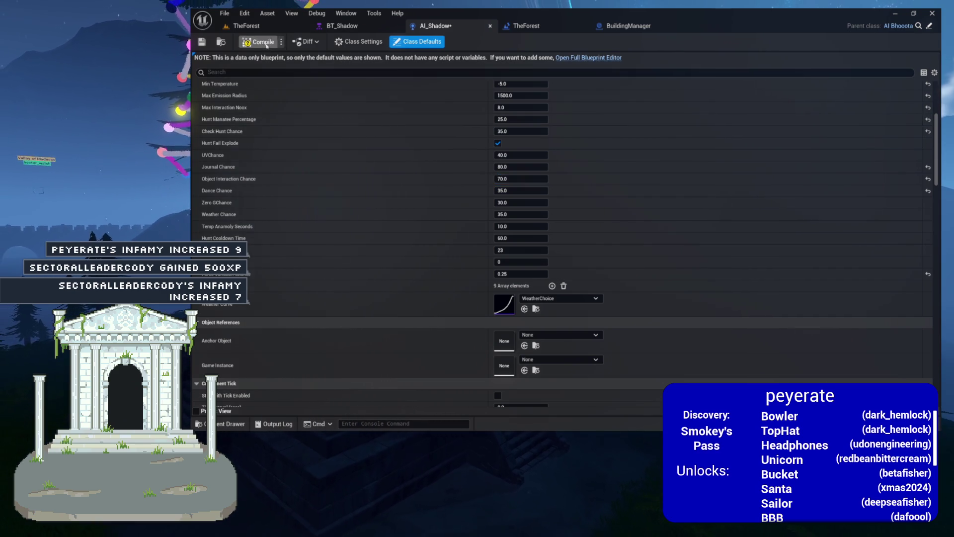
left_click(348, 26)
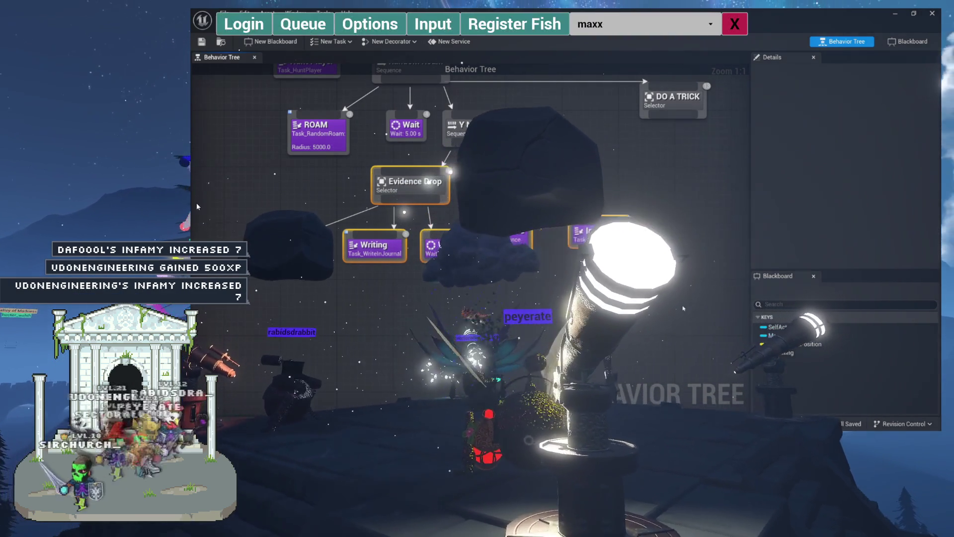
Dismiss the overlay bar covering the editor to get back to the Sekiu level
left_click(734, 24)
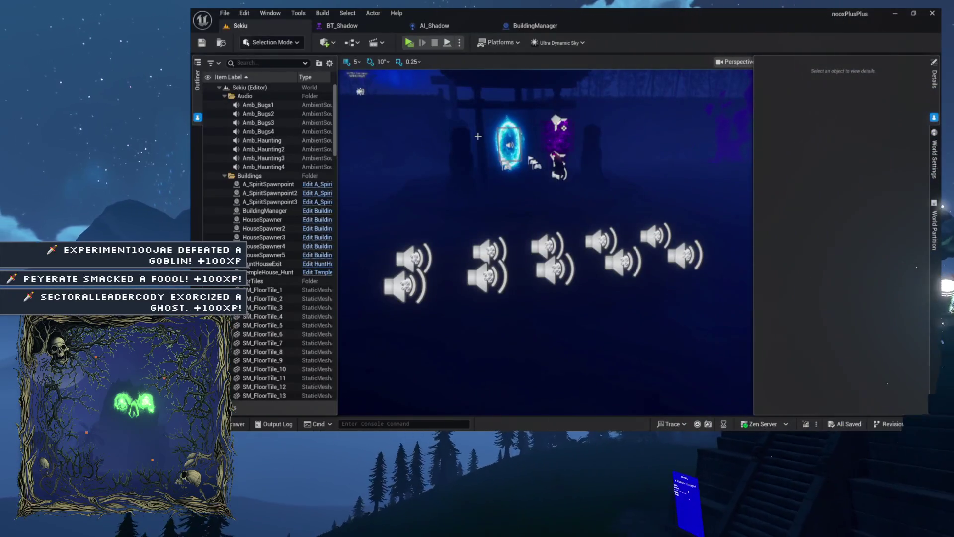
Pull back to a wider view of the torii gate and launch a standalone preview of Sekiu
left_click_drag(497, 190, 497, 190)
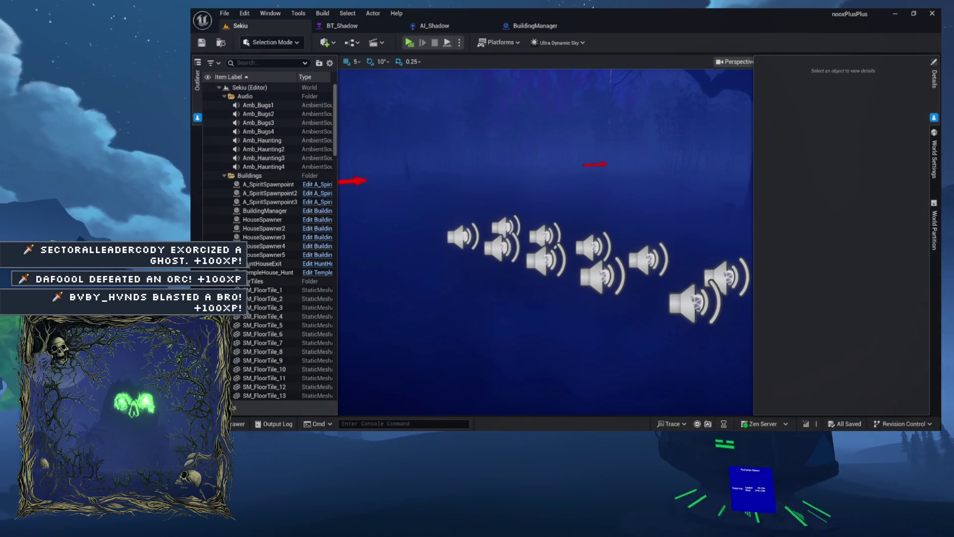
left_click(409, 42)
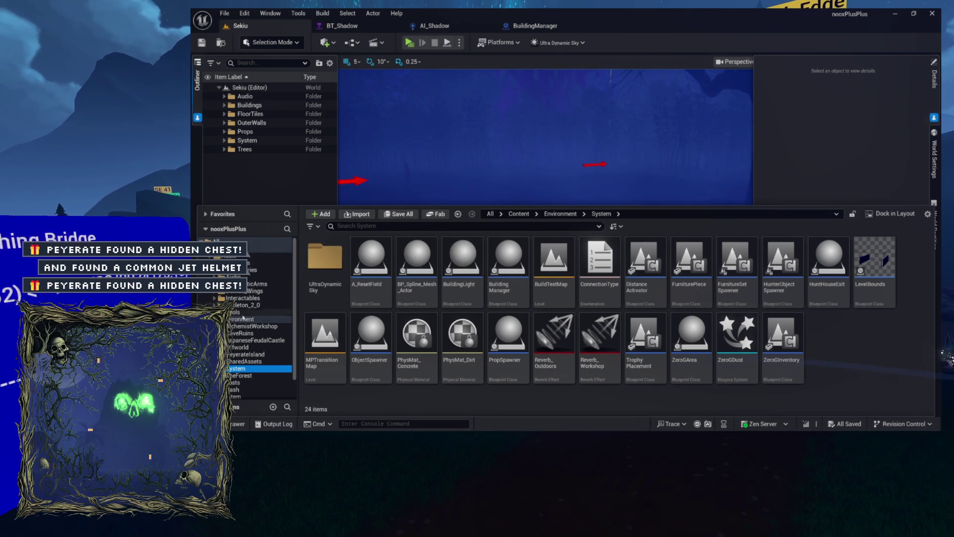
Look through the AlchemistWorkshop, JapaneseFeudalCastle and PeyerateIsland folders, then open the Workshop level
left_click(248, 326)
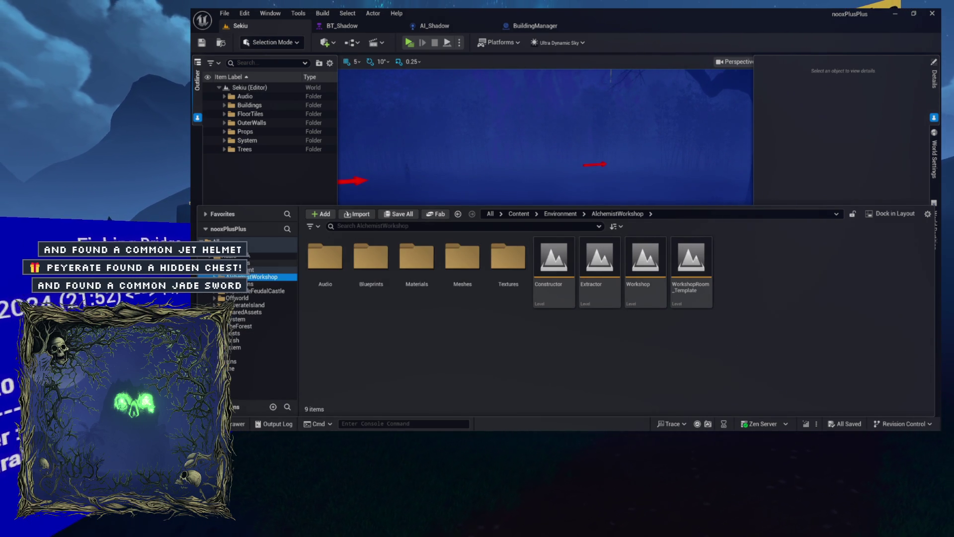
left_click(238, 292)
left_click(240, 312)
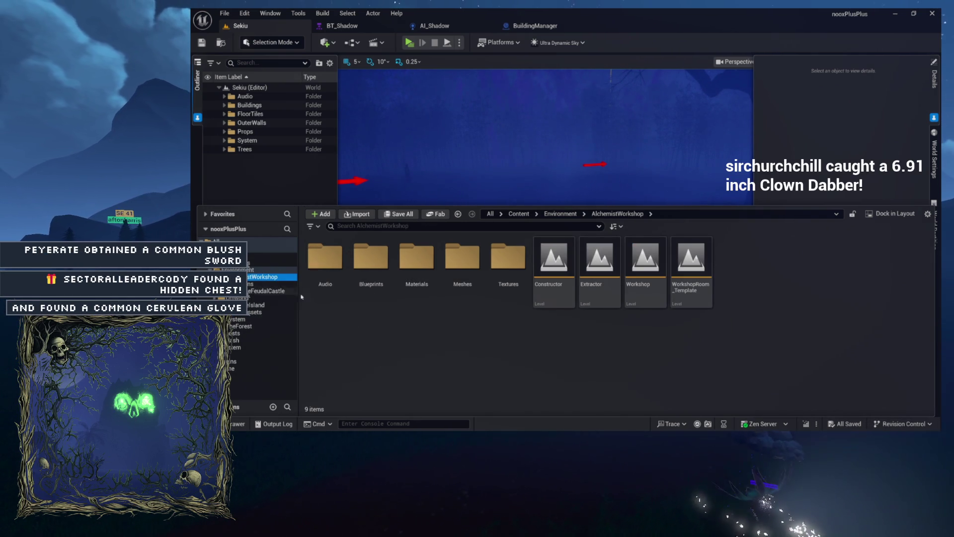
double_click(648, 294)
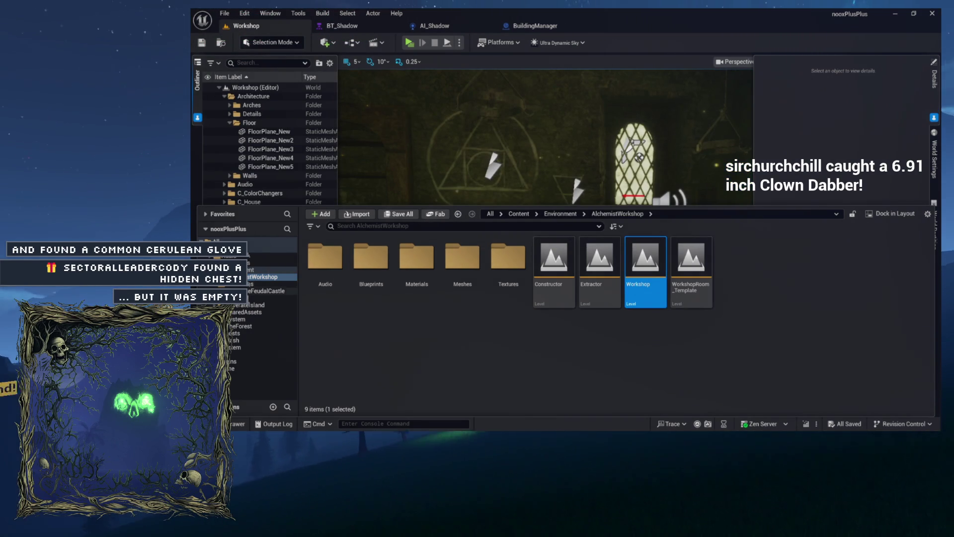
Drop RS_Cody from Characters/Tools/Runestones into the Workshop, then start a standalone preview game
left_click(271, 311)
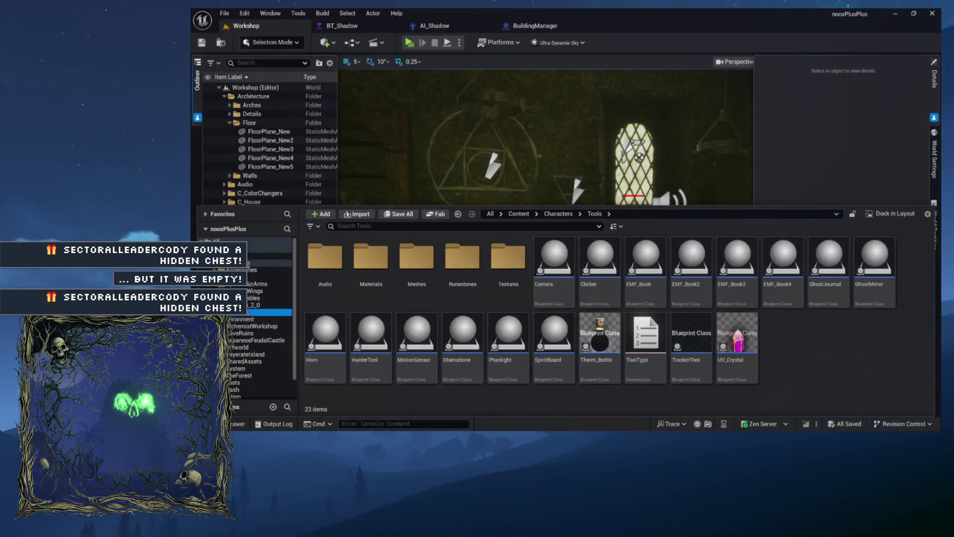
double_click(462, 257)
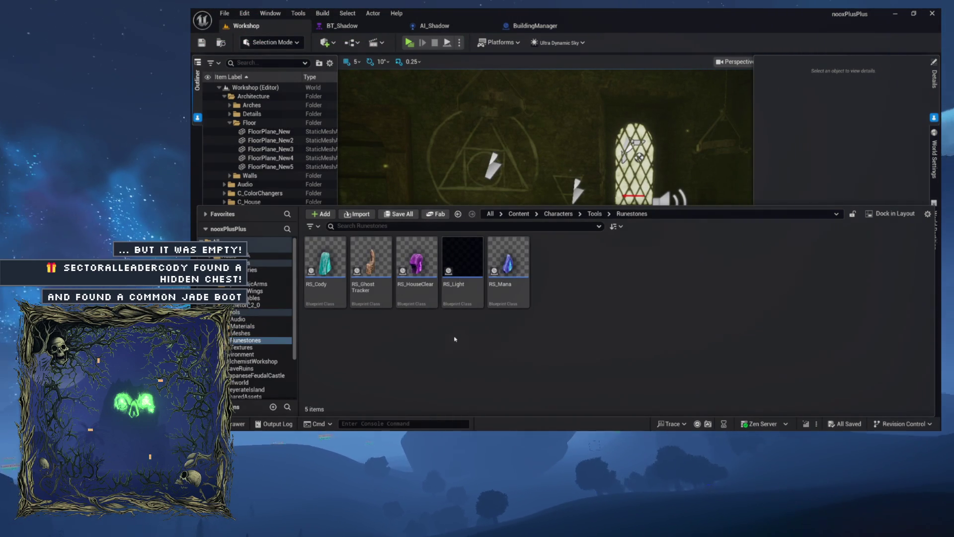
key("ctrl+space")
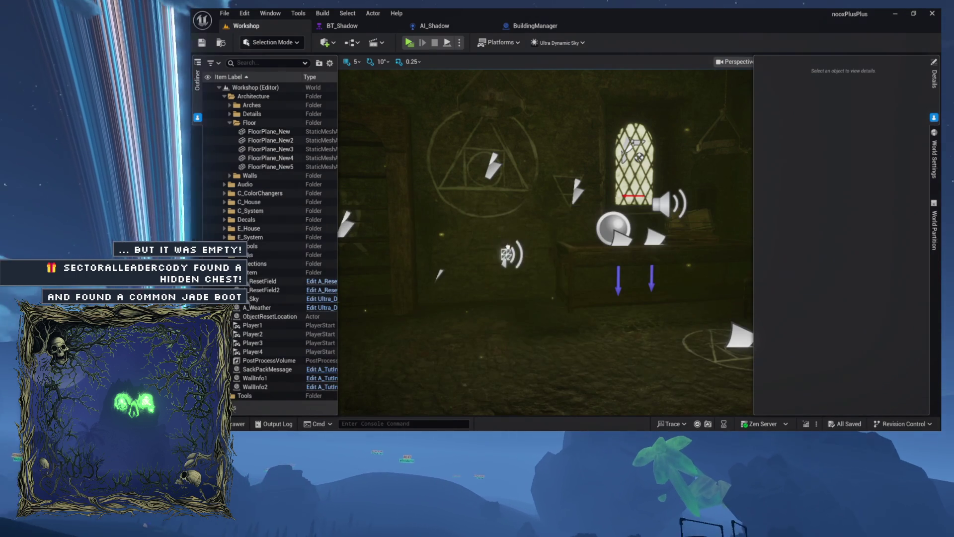
left_click_drag(462, 257, 547, 293)
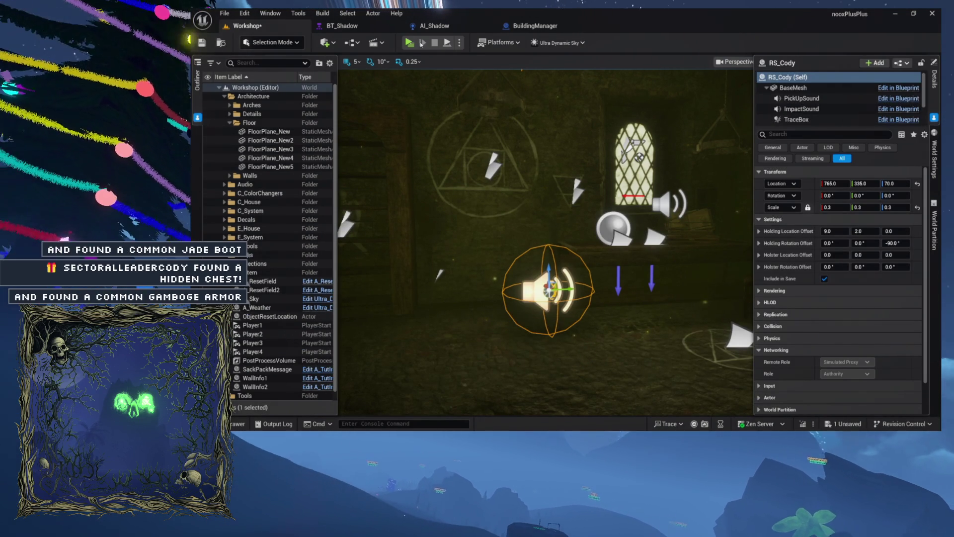
left_click(422, 43)
left_click(410, 208)
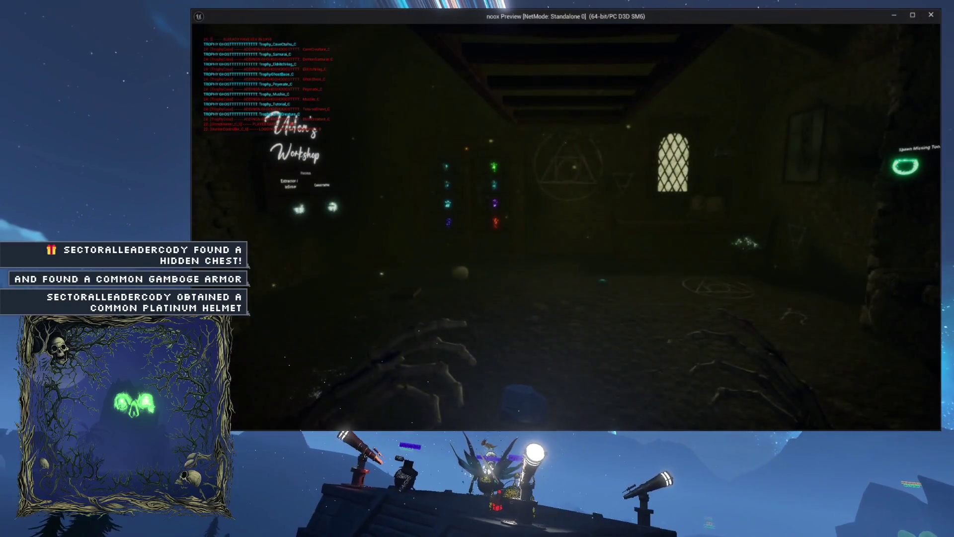
Walk into the workshop and pick up the book on the ledge and the outlined floor item
key("w")
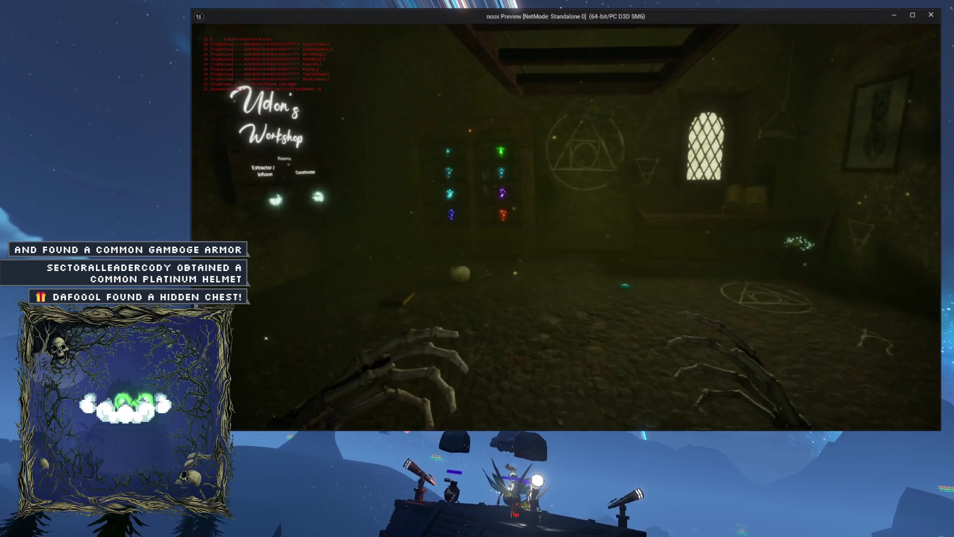
key("w")
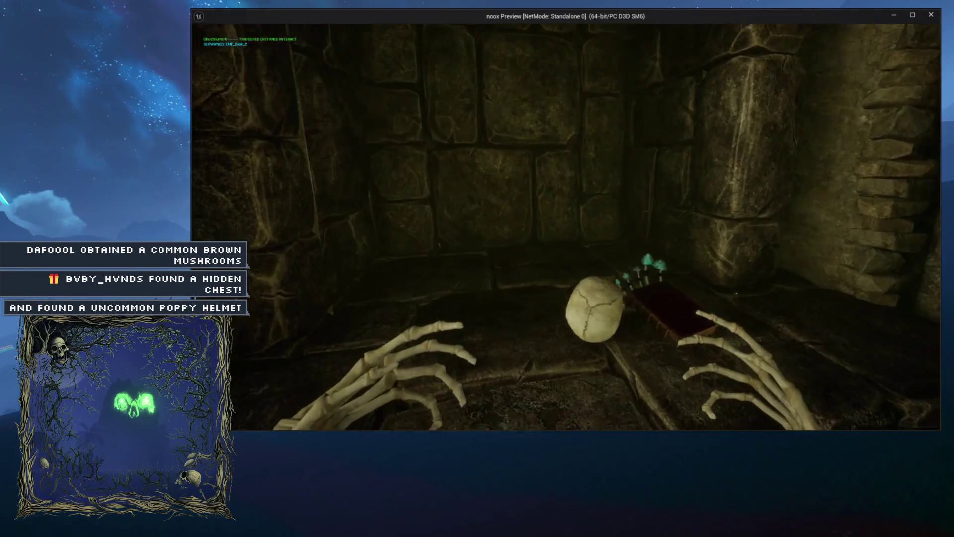
key("e")
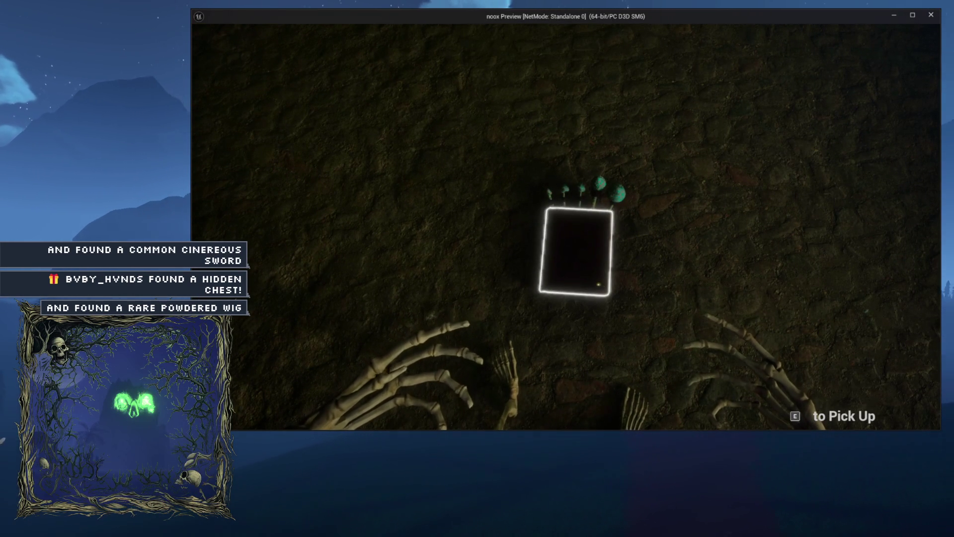
key("e")
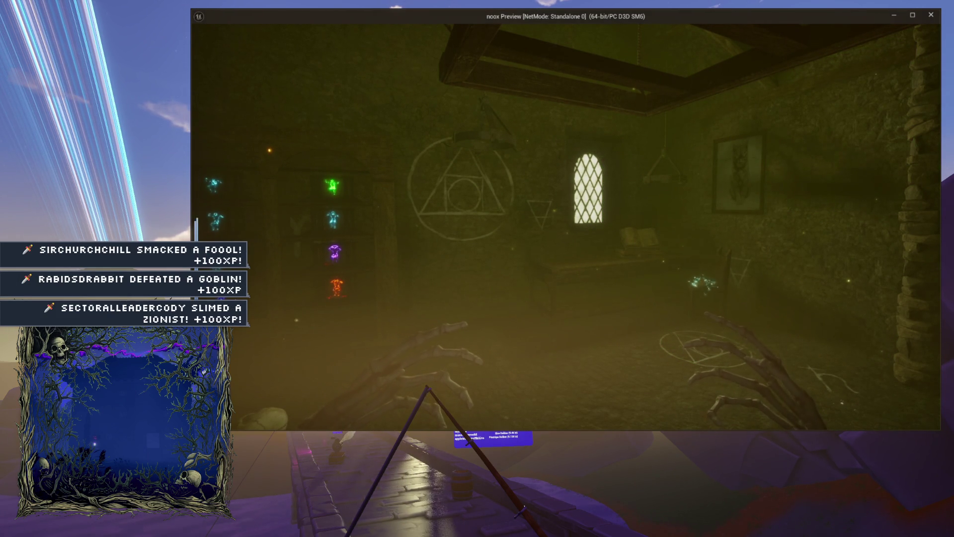
Walk through the blue portal onto the foggy pier and approach the fog-shrouded house
key("w")
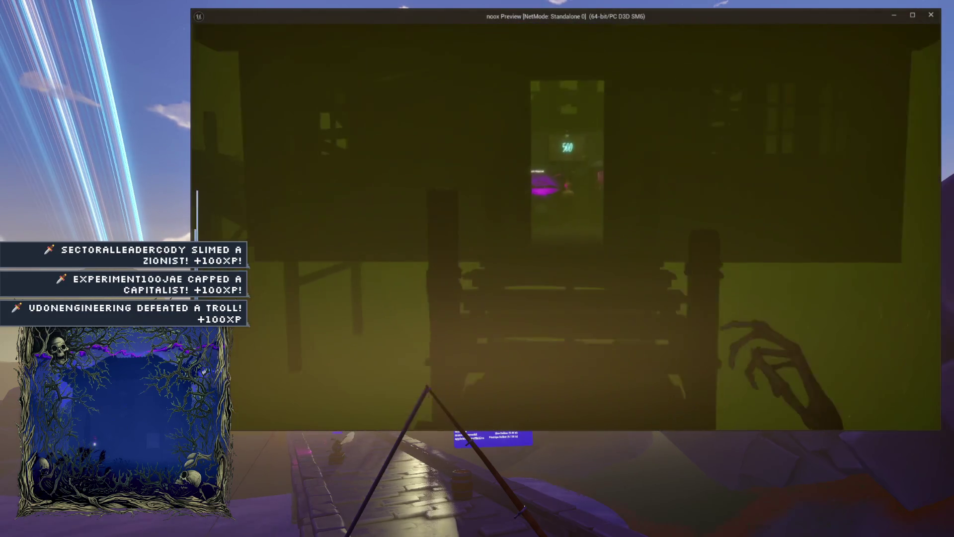
key("w")
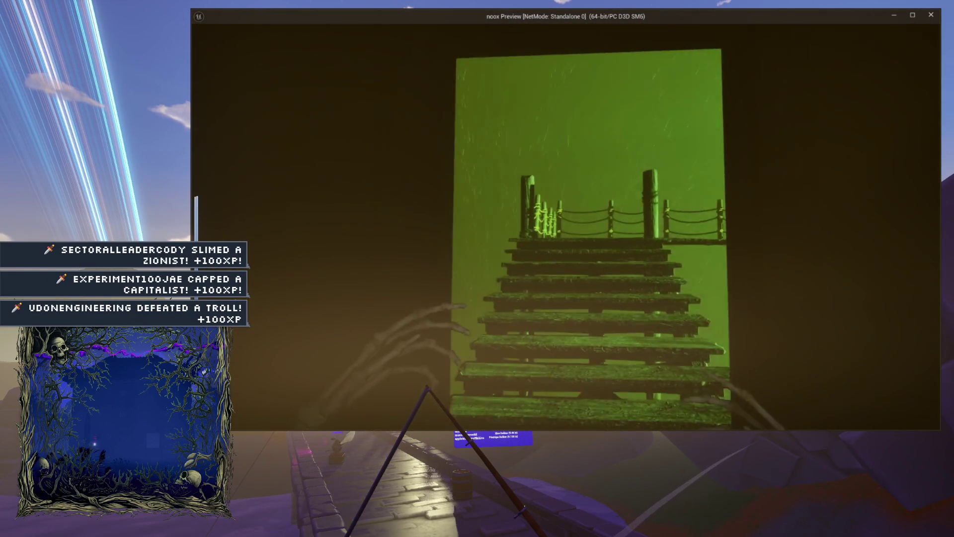
key("w")
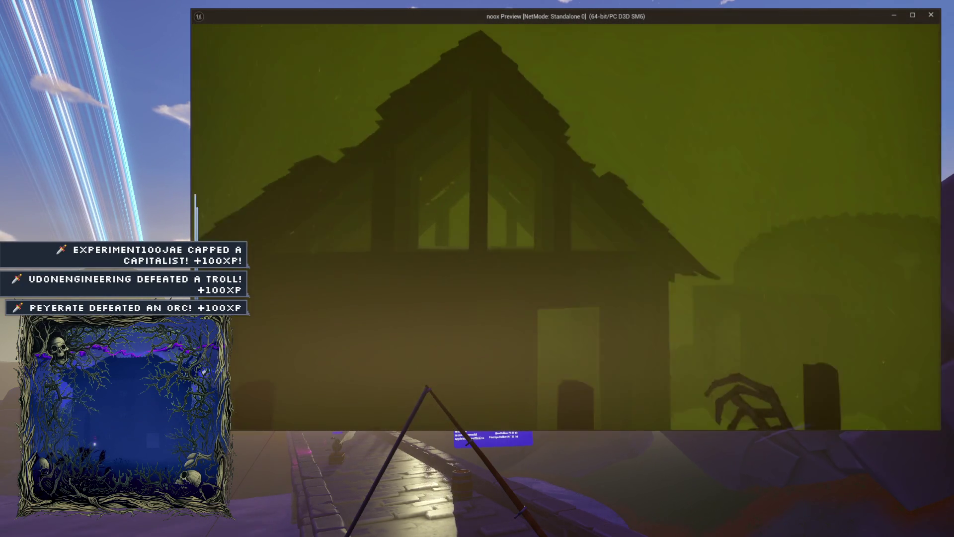
key("w")
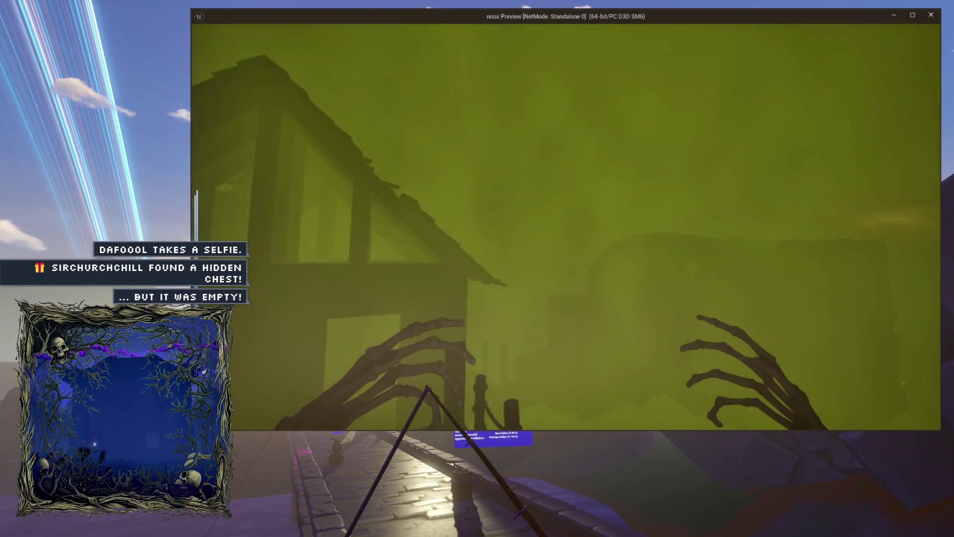
key("w")
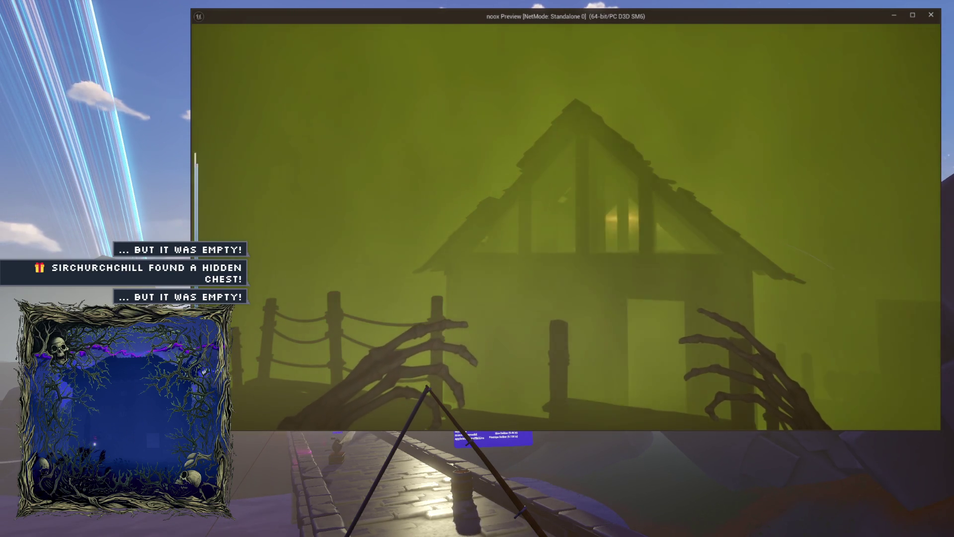
key("a")
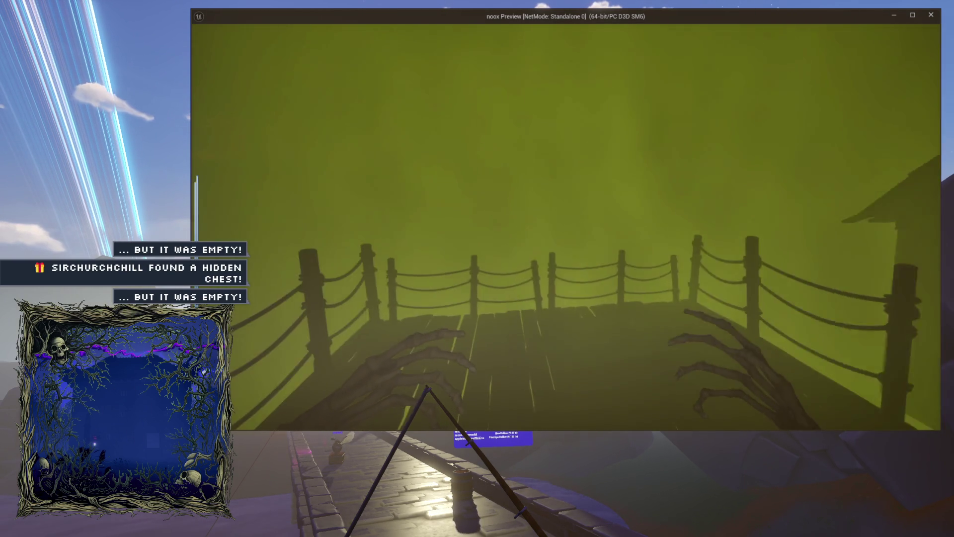
key("d")
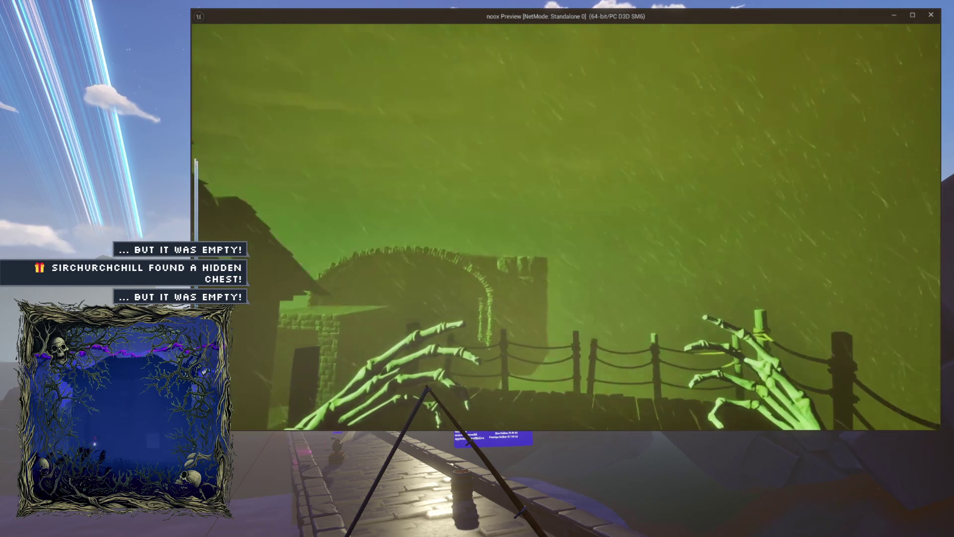
key("a")
key("a")
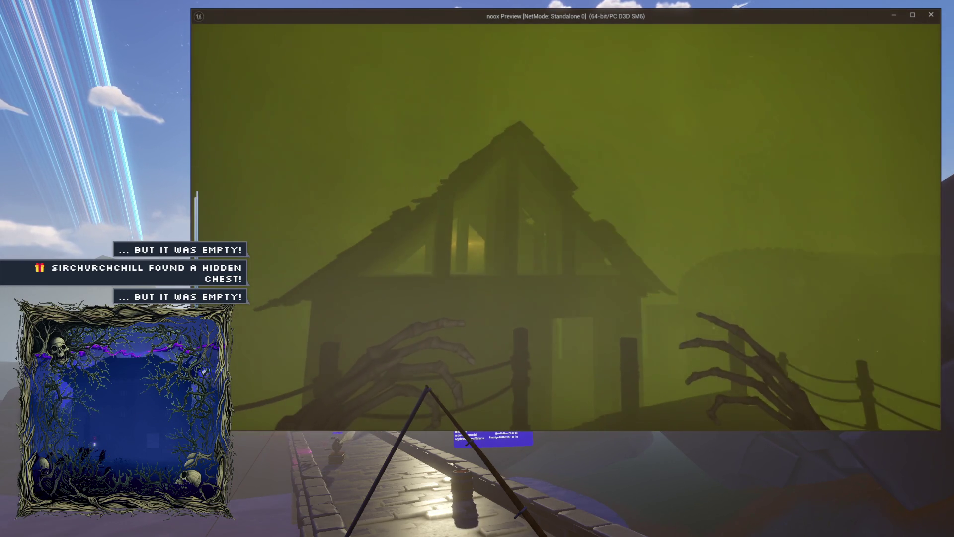
key("a")
key("w")
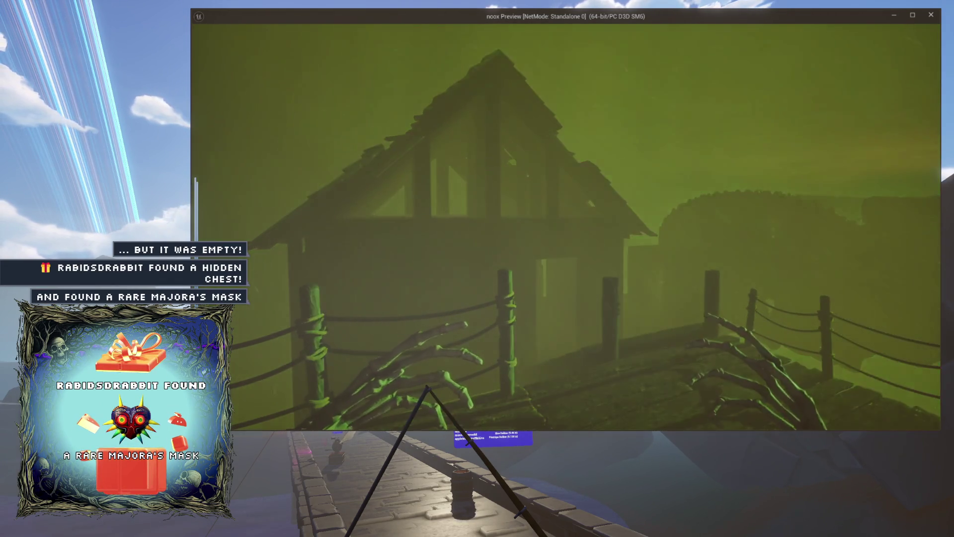
Cross the bridge into the dark house and through the green doorway into the windowed room
key("w")
key("w")
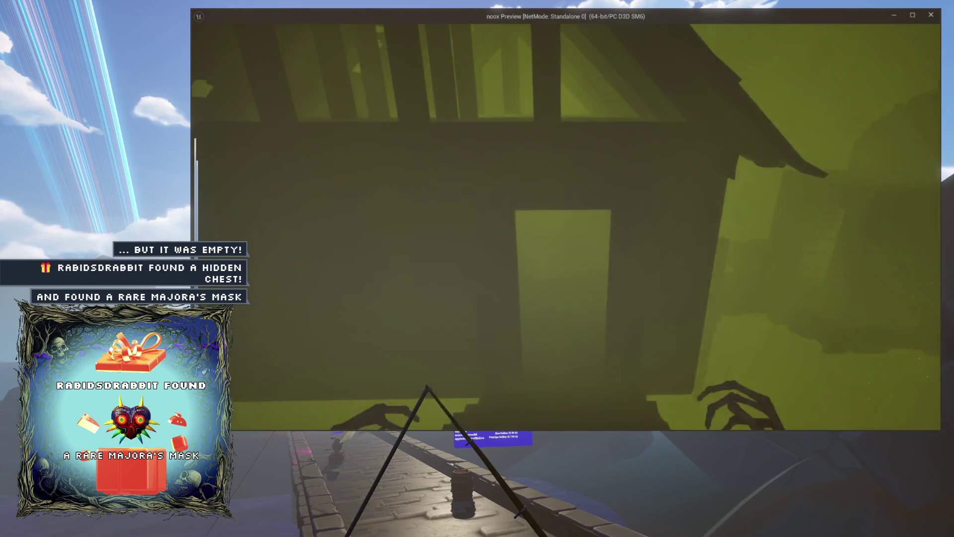
key("w")
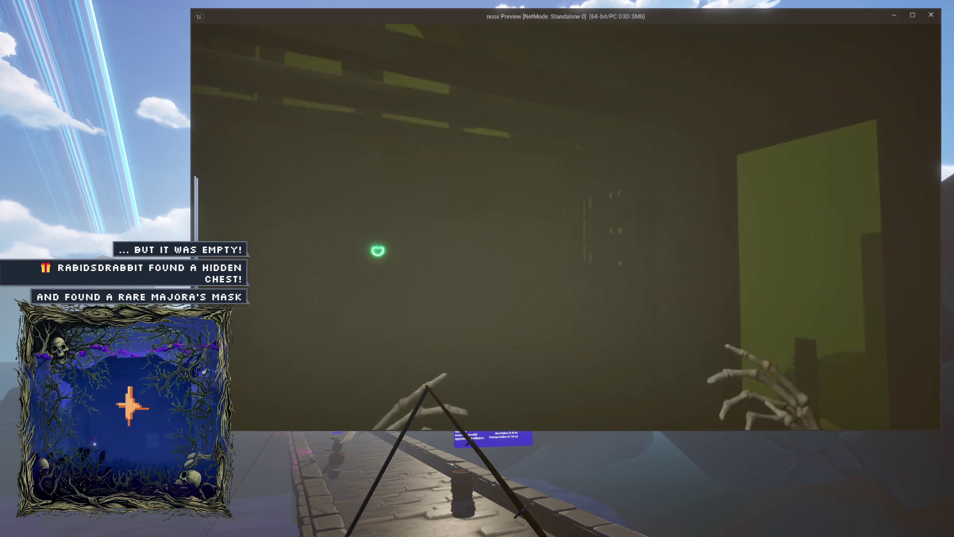
key("w")
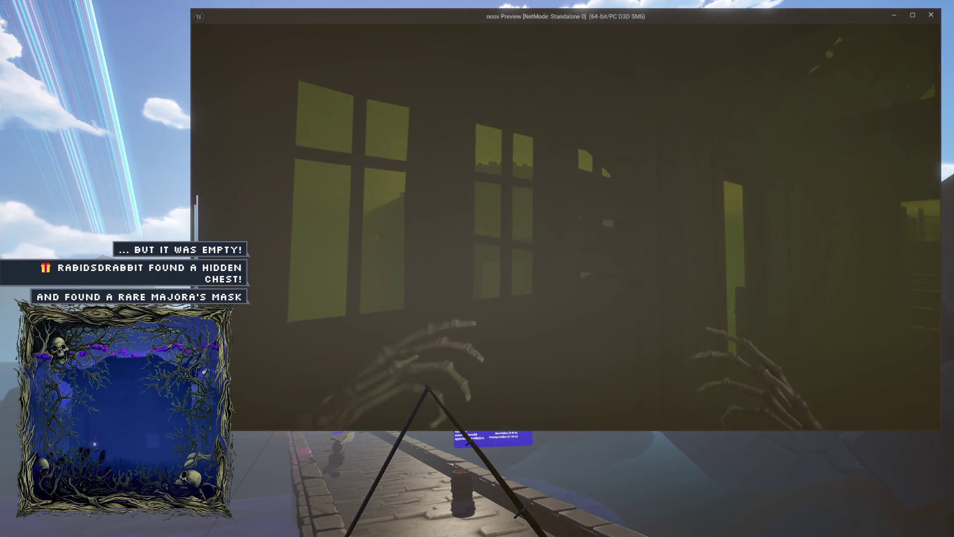
key("w")
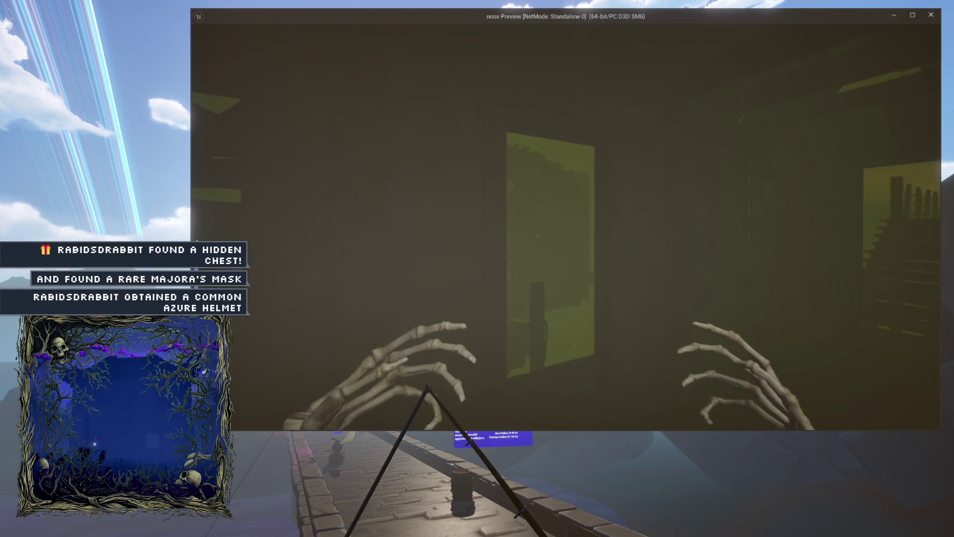
key("w")
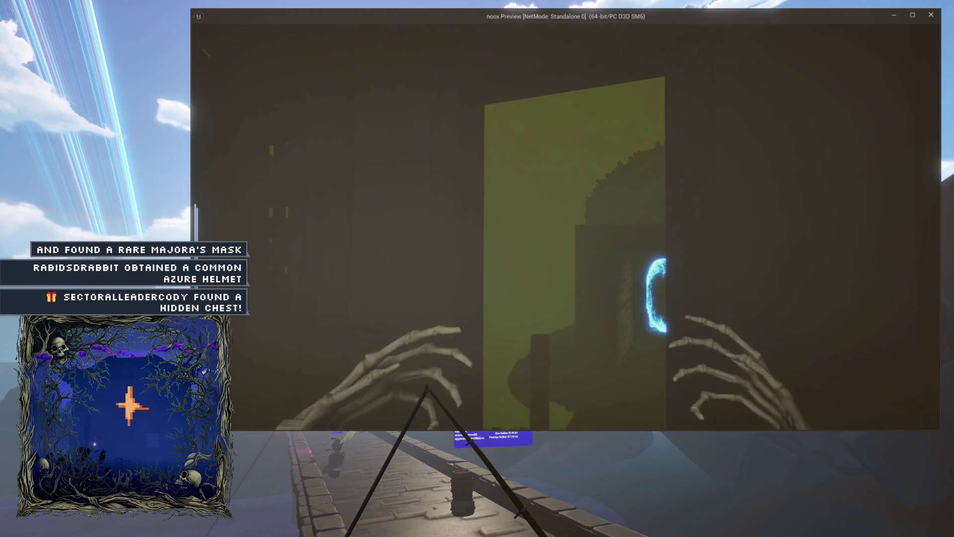
key("w")
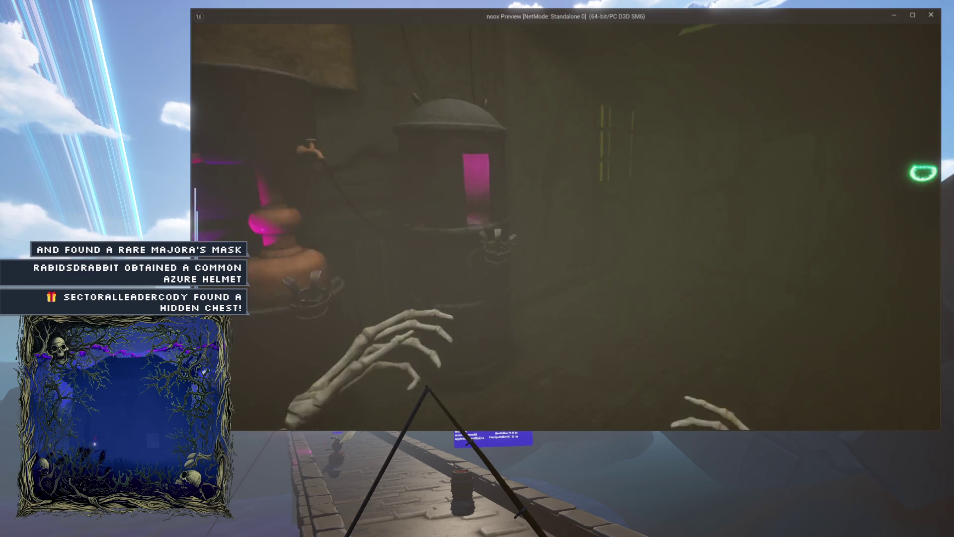
key("w")
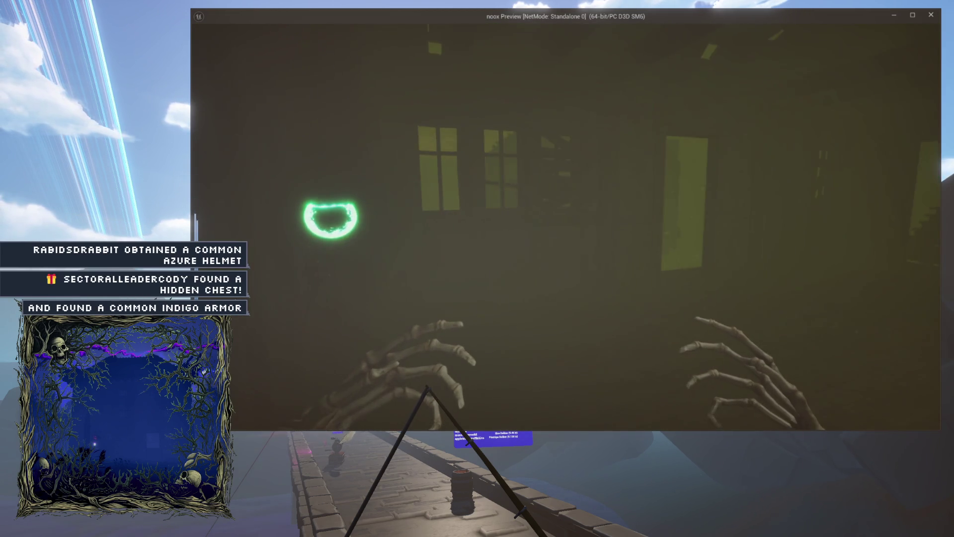
key("w")
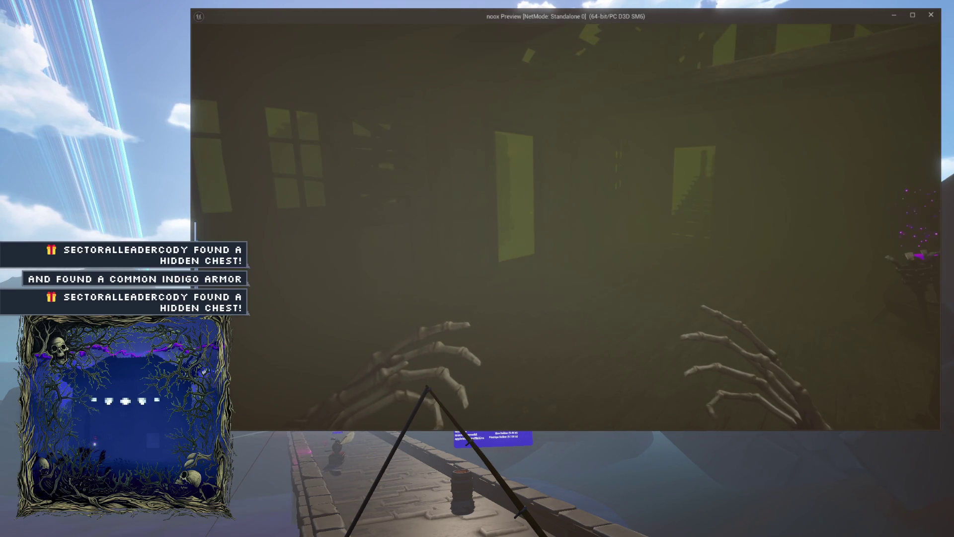
key("w")
key("w")
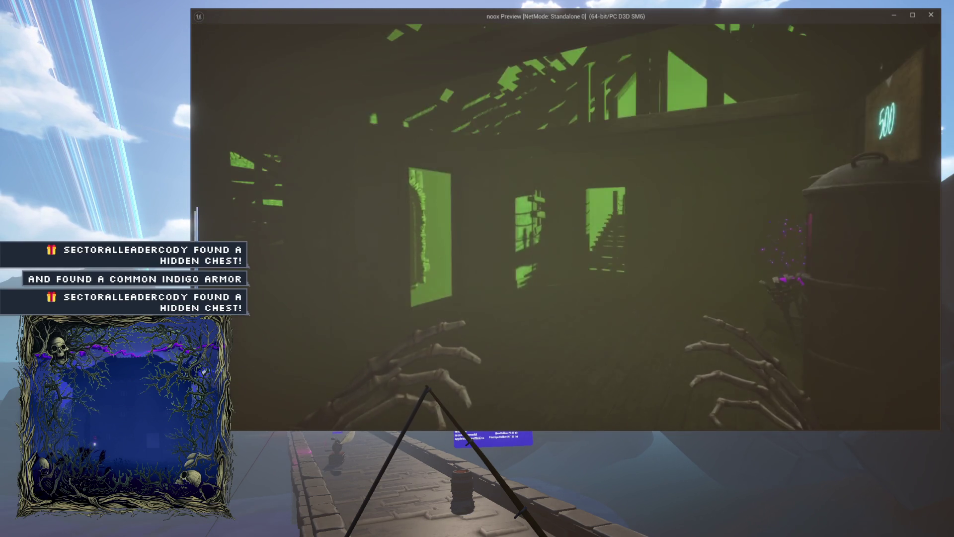
key("w")
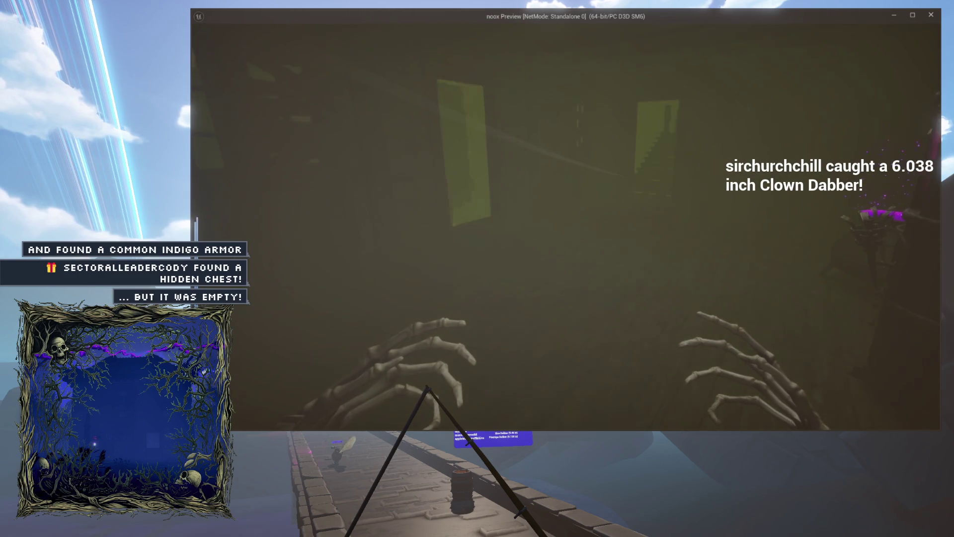
key("w")
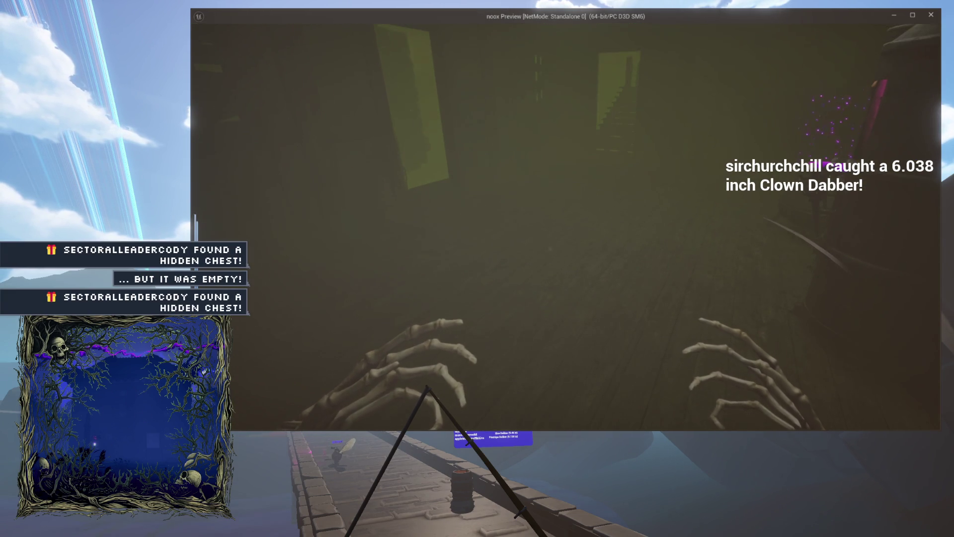
Cross the room past the 500 sign and purple cauldrons and climb the stairs to the rope bridge
key("w")
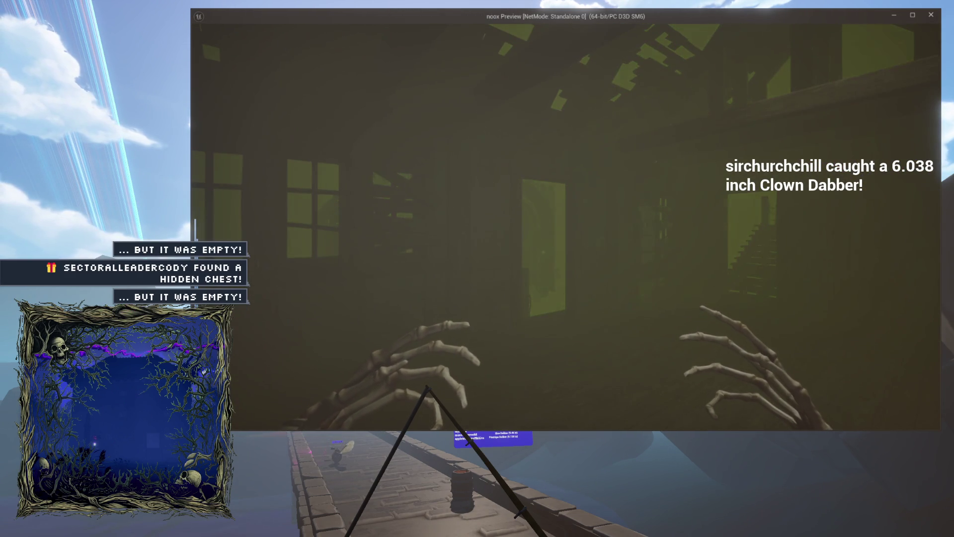
key("w")
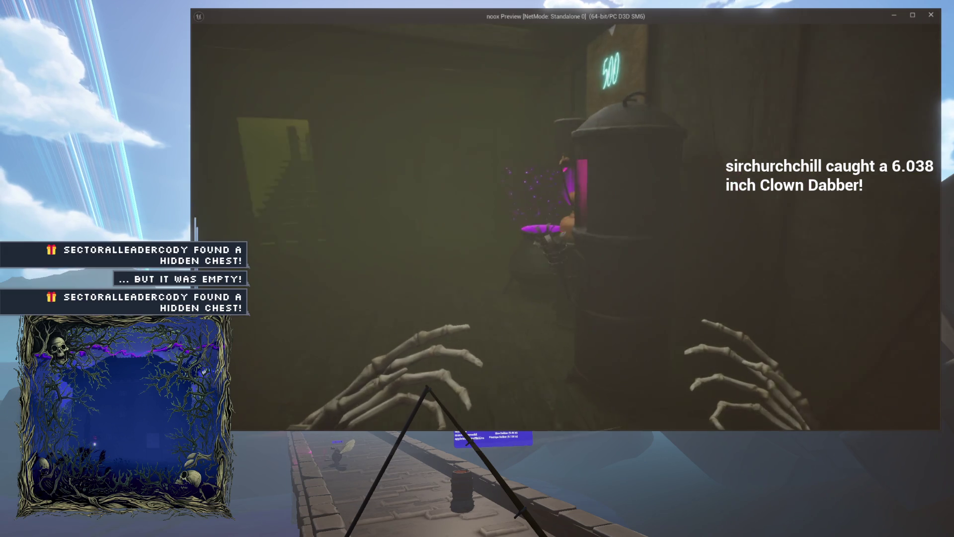
key("w")
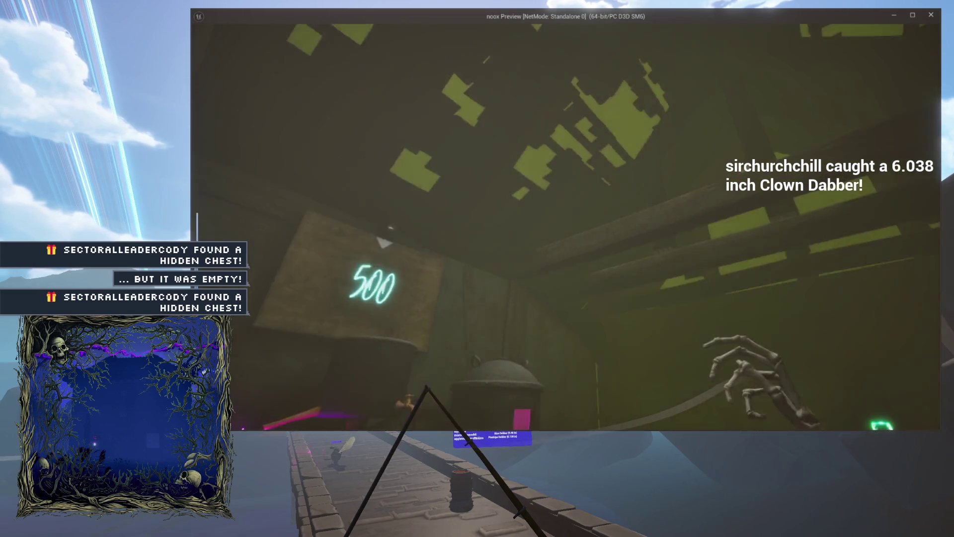
key("w")
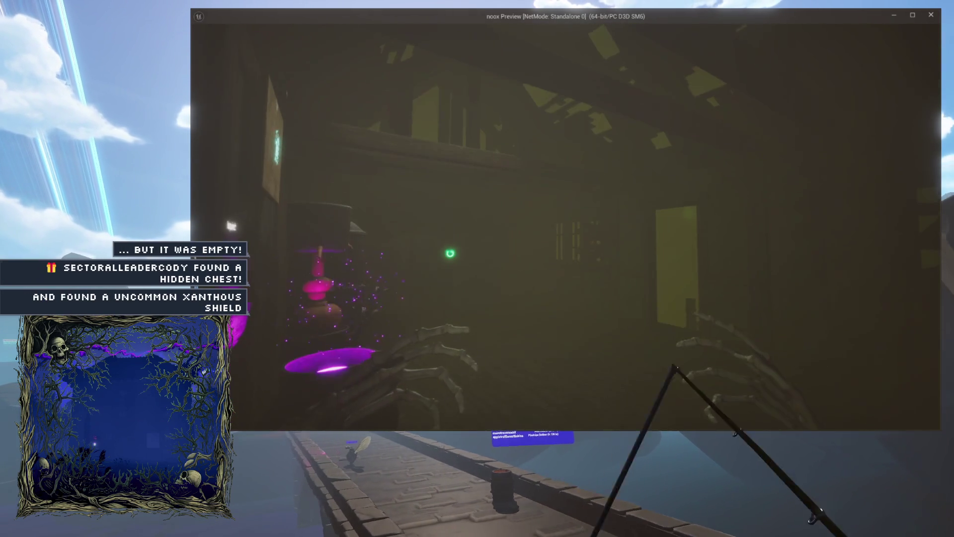
key("w")
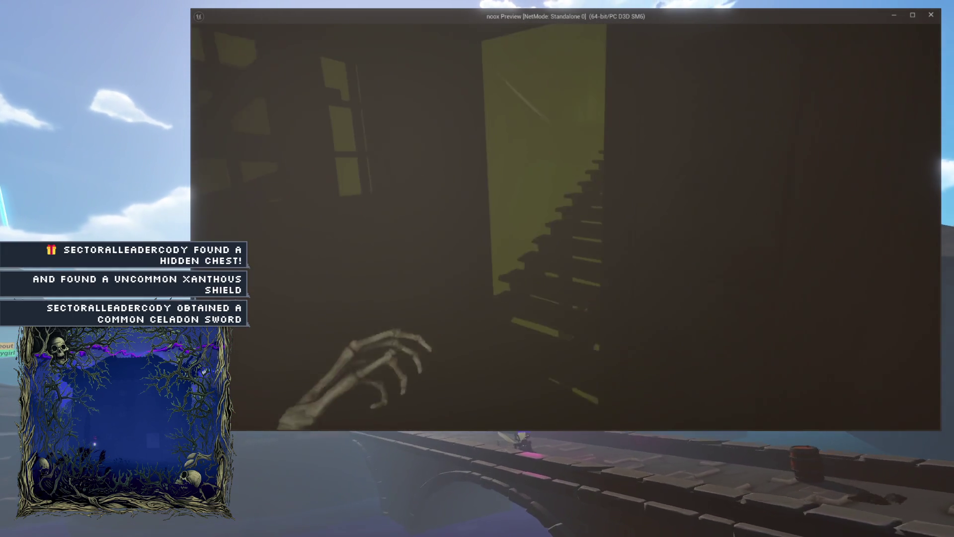
key("w")
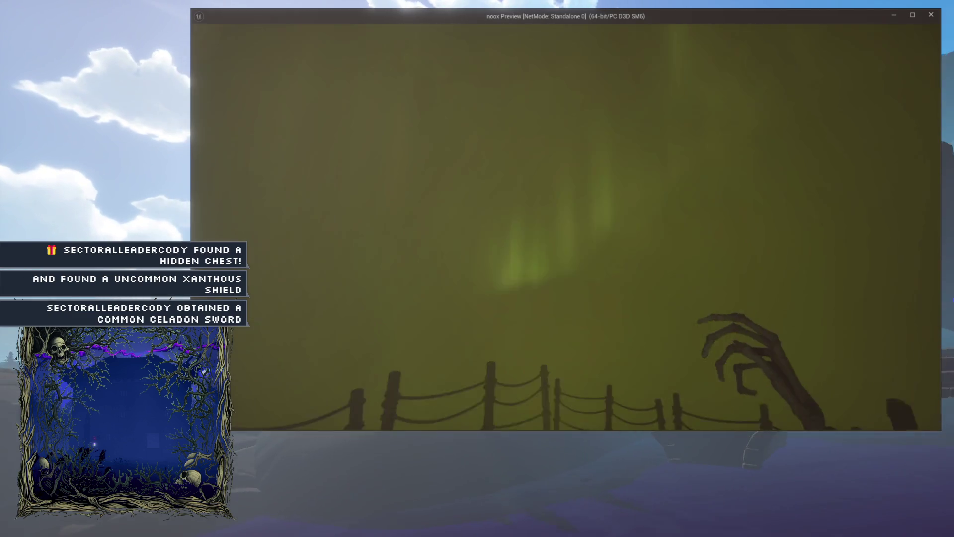
Cross the rope bridge, go through the hut into the blue portal, and end the preview
key("w")
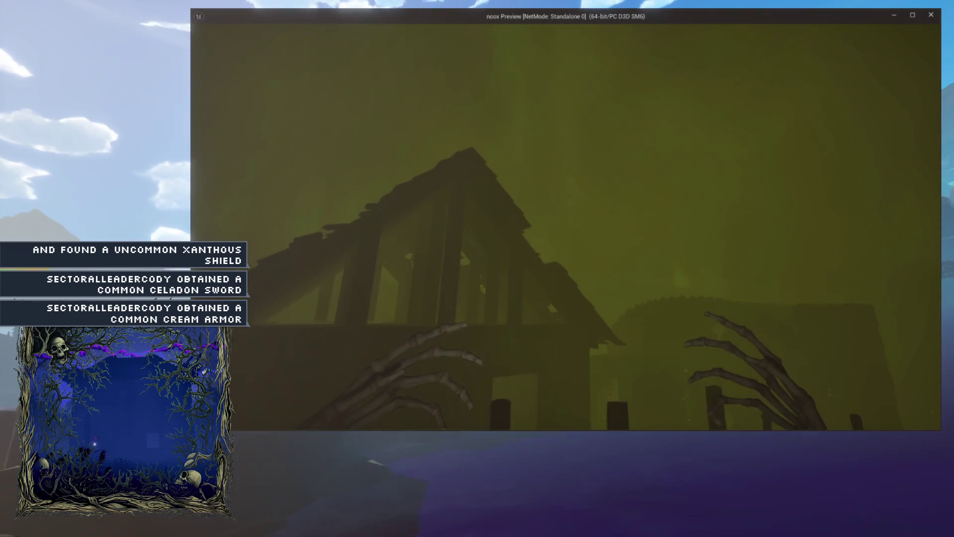
key("w")
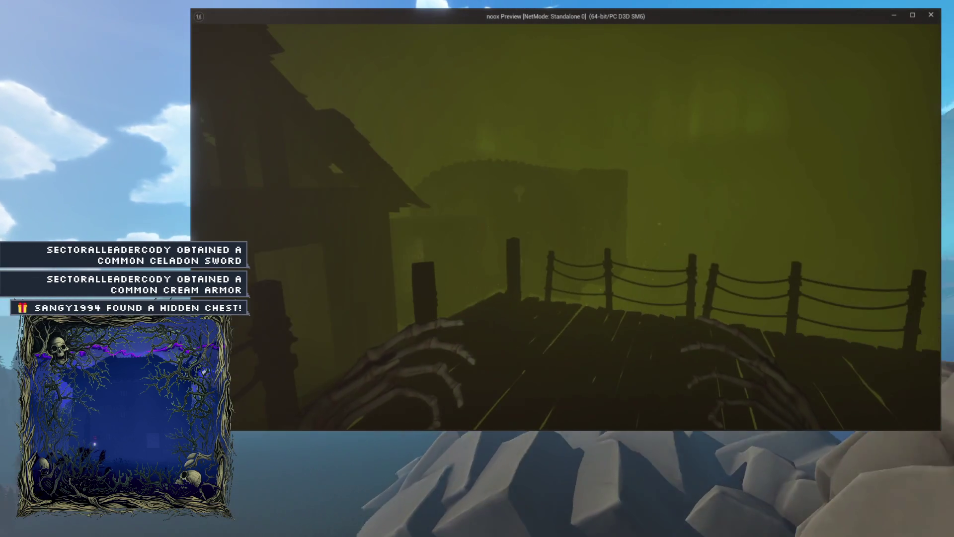
key("w")
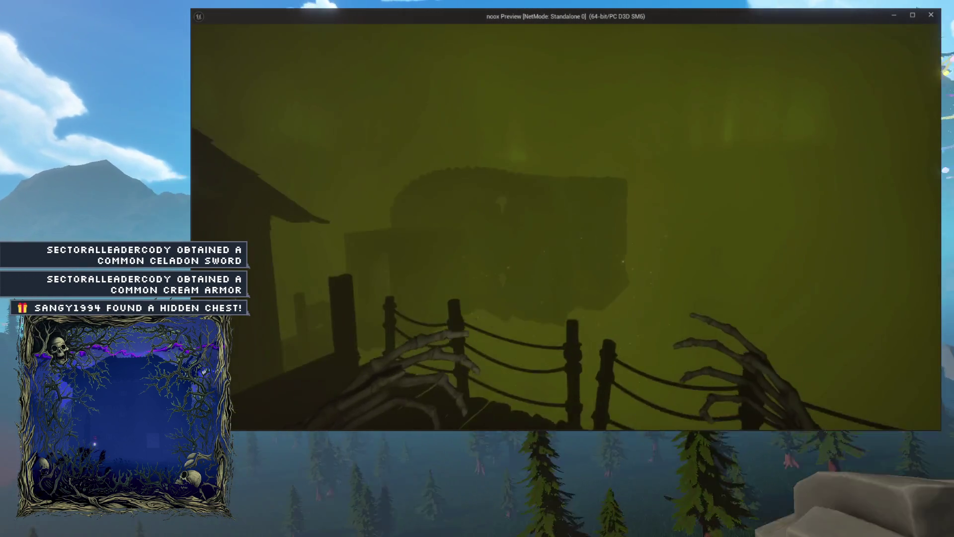
key("w")
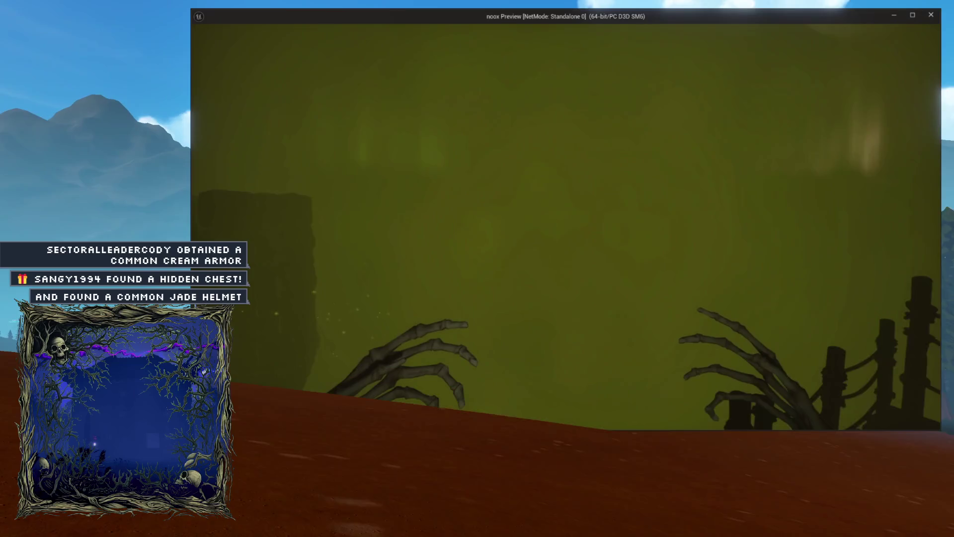
key("w")
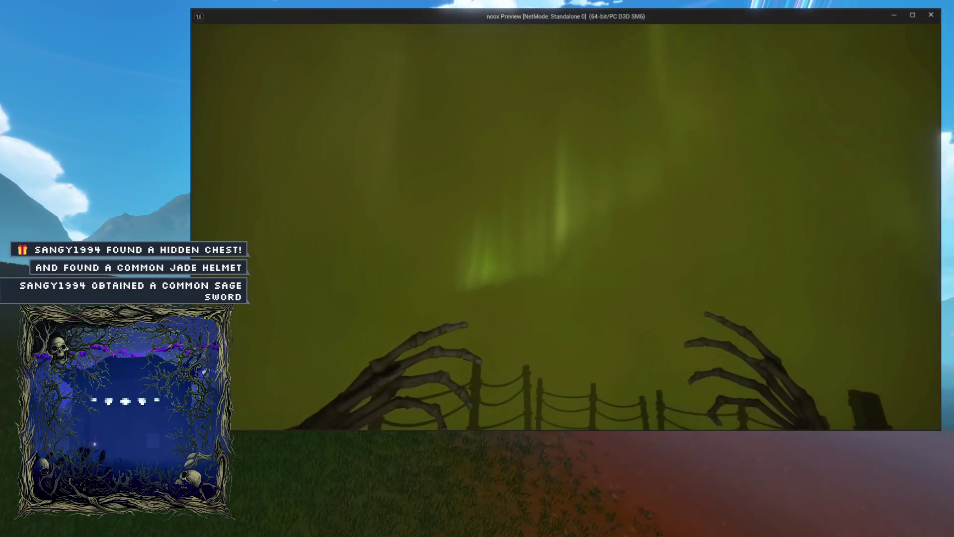
key("w")
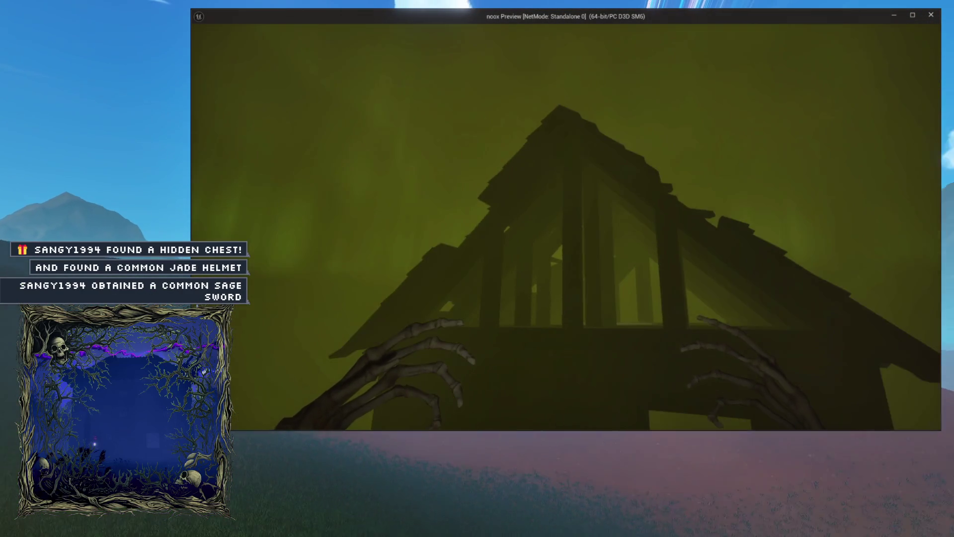
key("w")
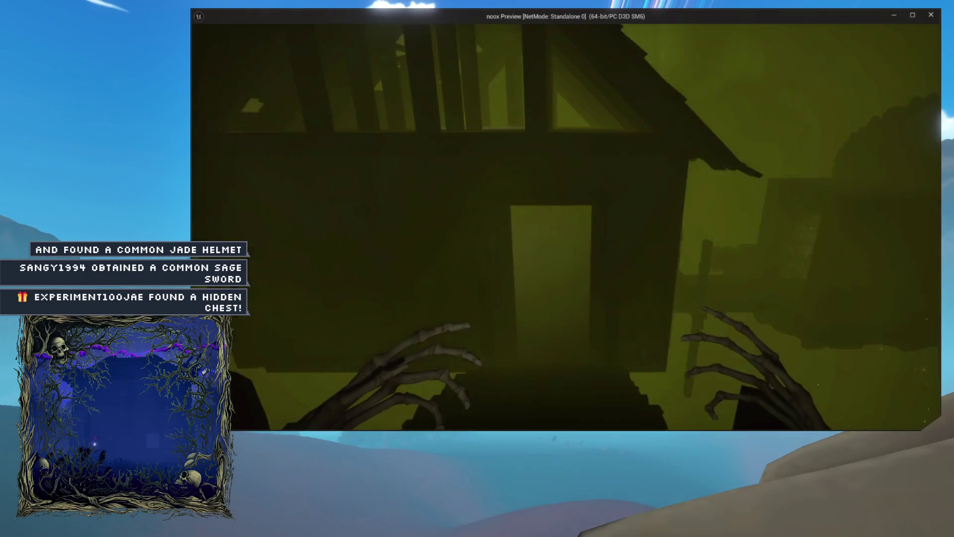
key("w")
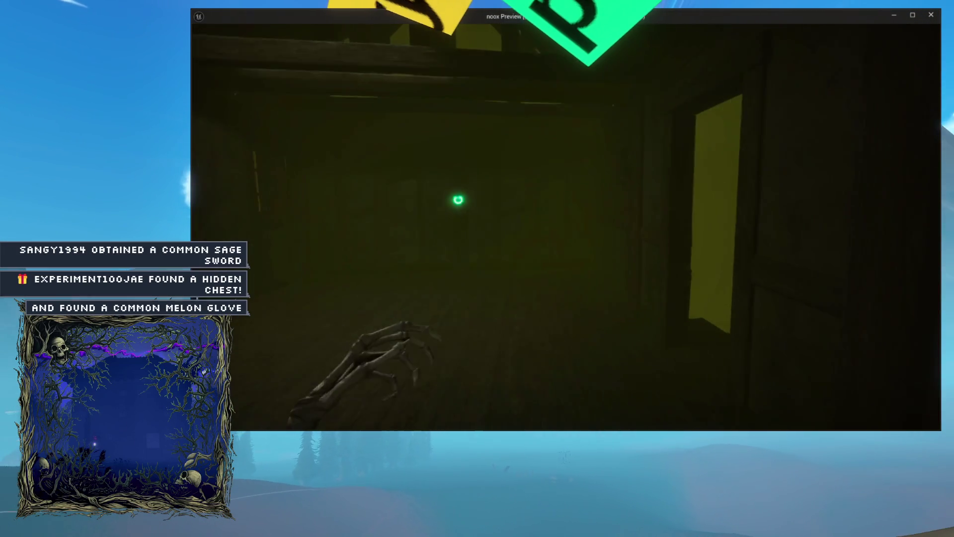
key("w")
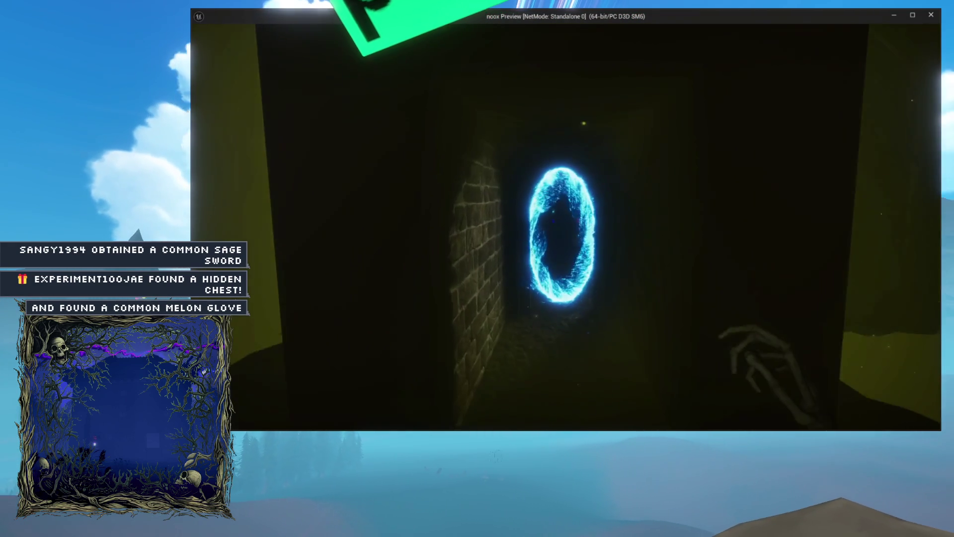
key("w")
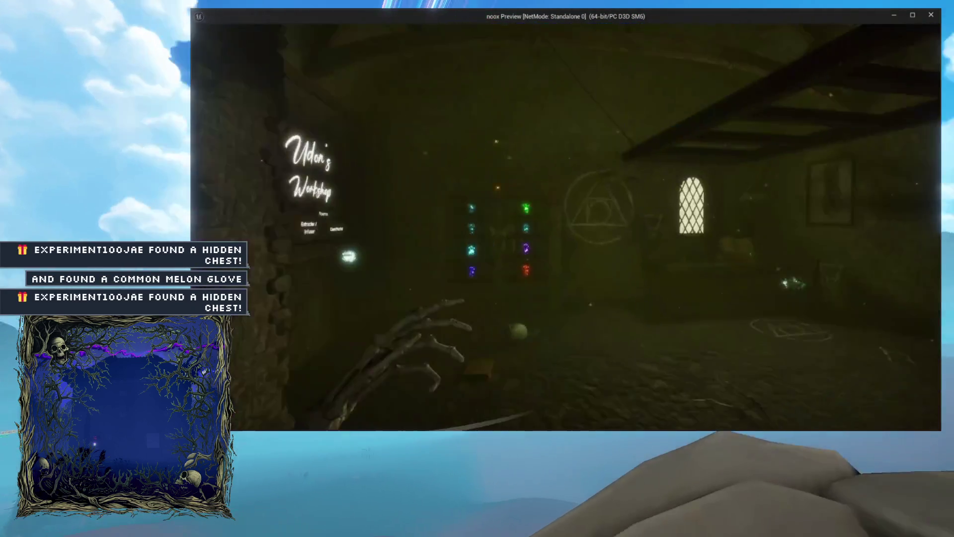
key("Escape")
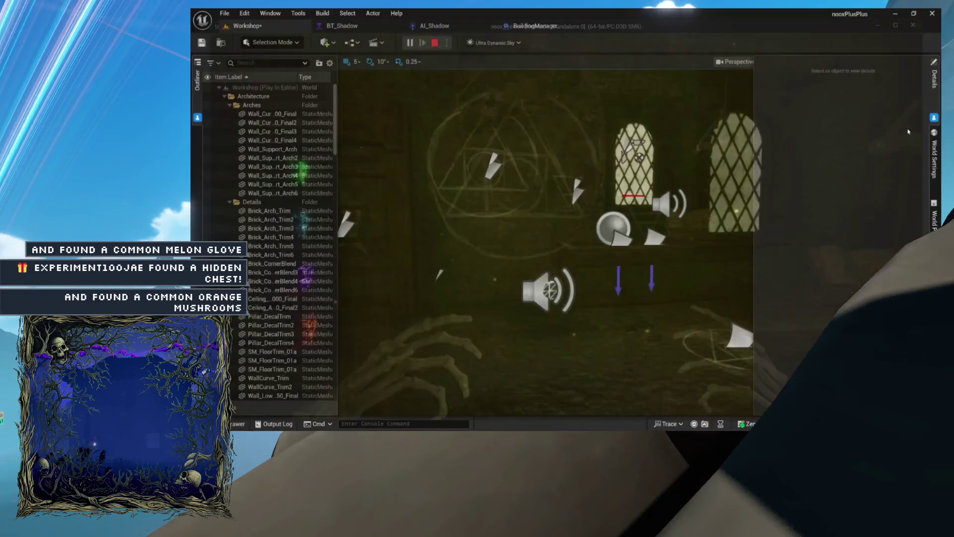